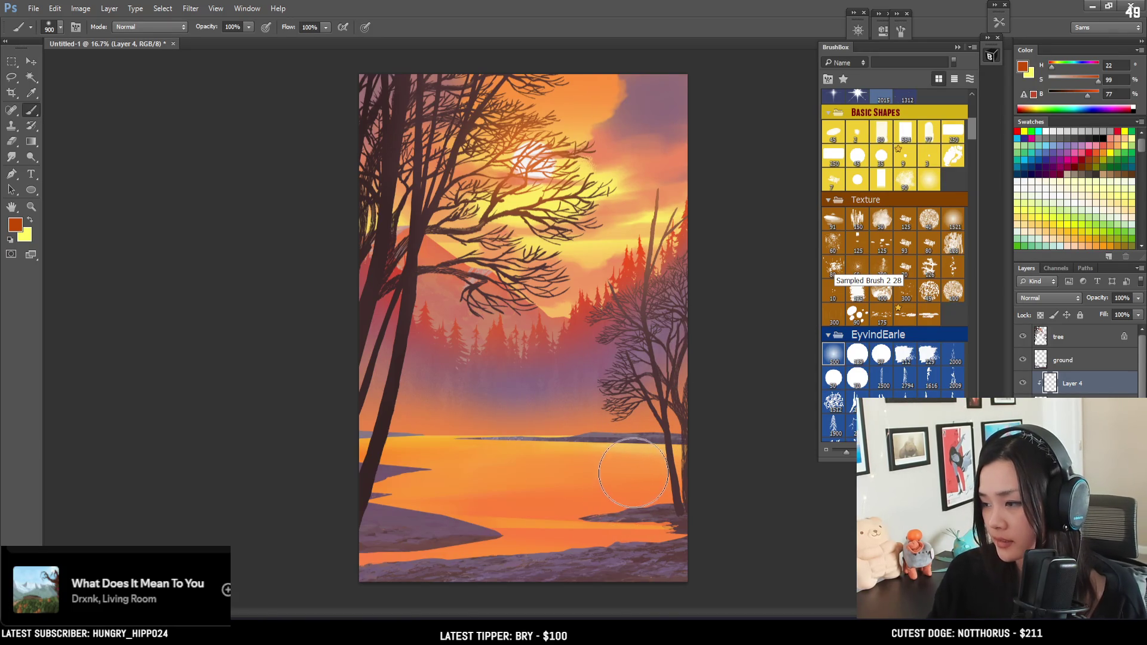
Size the brush to 800 px and sample lake oranges, cancelling a trial colour adjustment
key("bracketright")
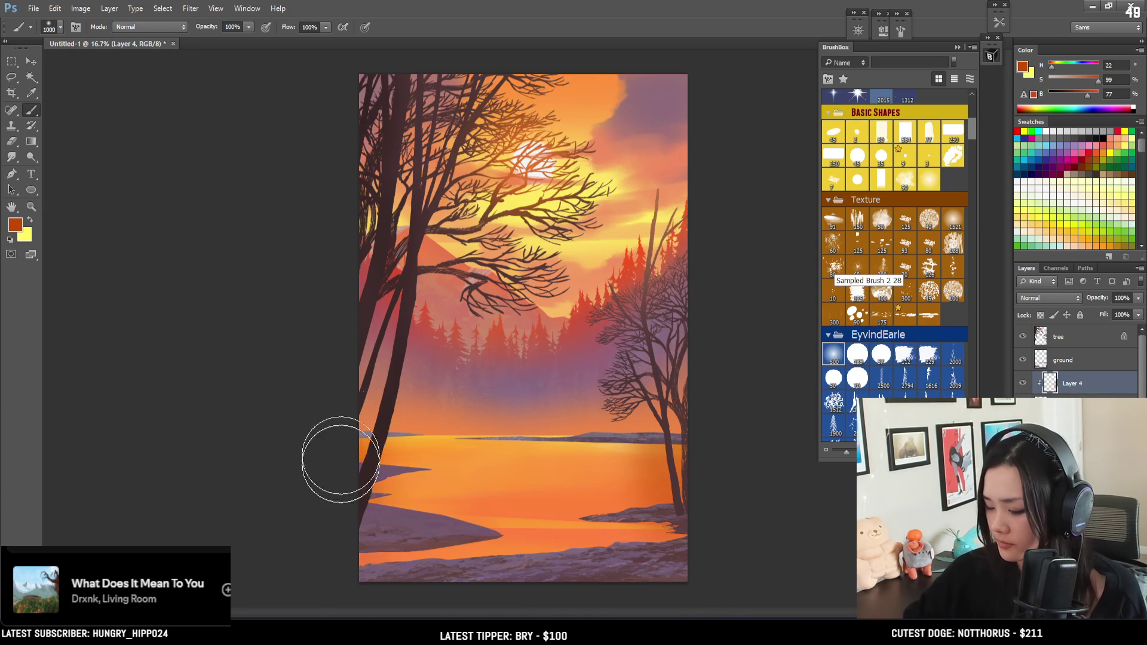
key("bracketleft")
key("bracketleft")
key("bracketleft")
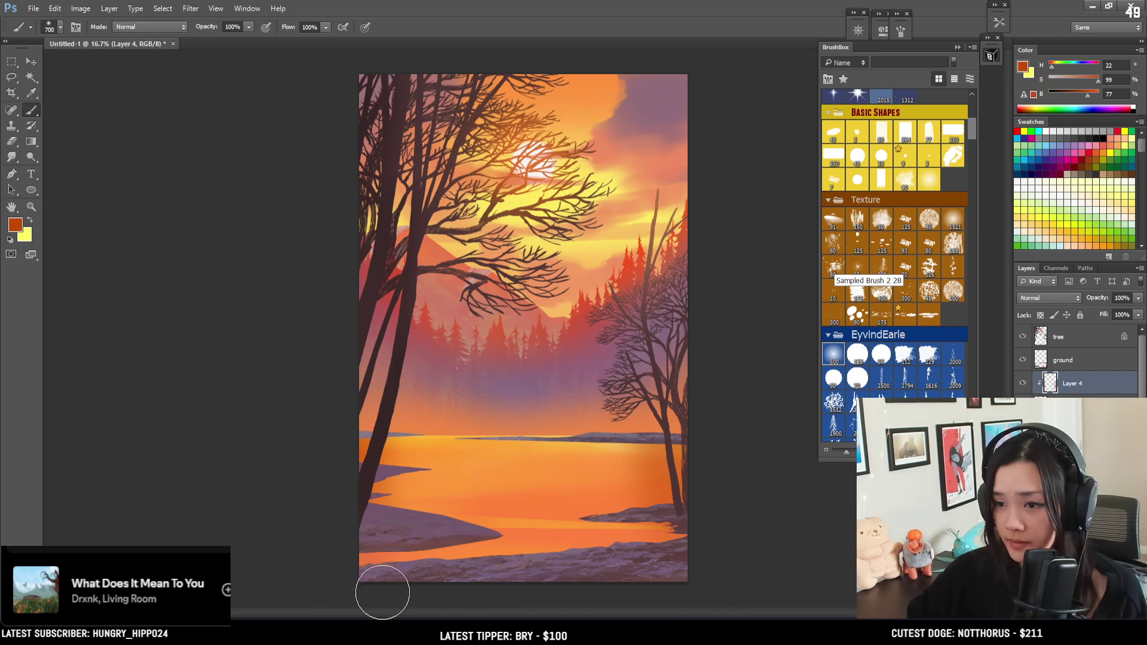
key("bracketright")
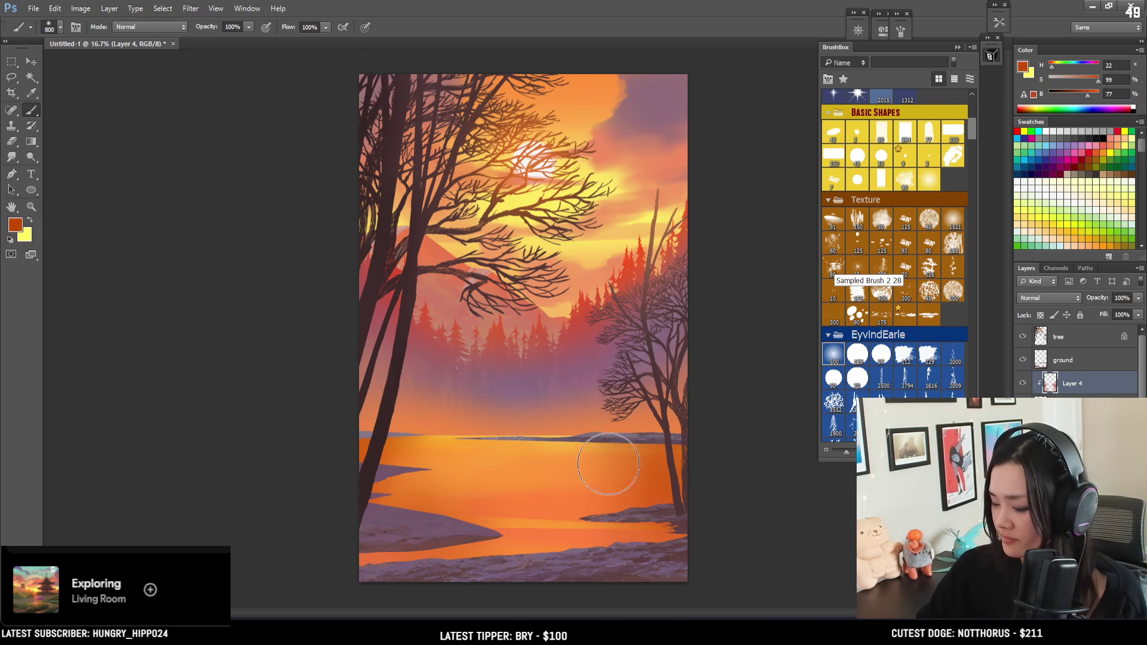
left_click(533, 441, "alt")
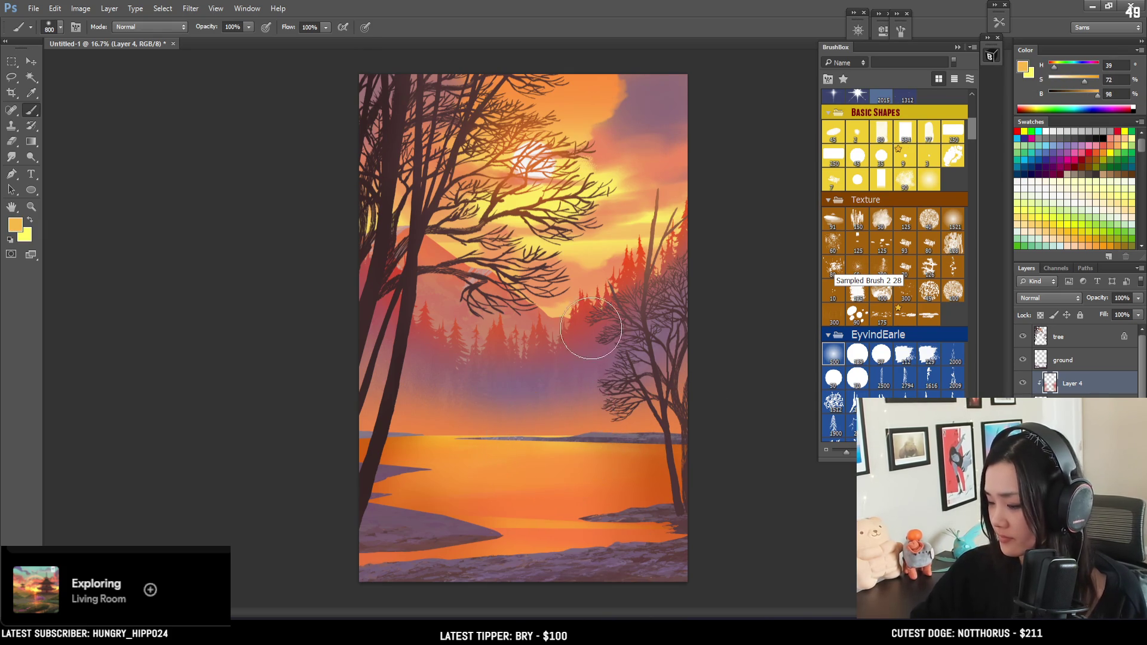
key("ctrl+u")
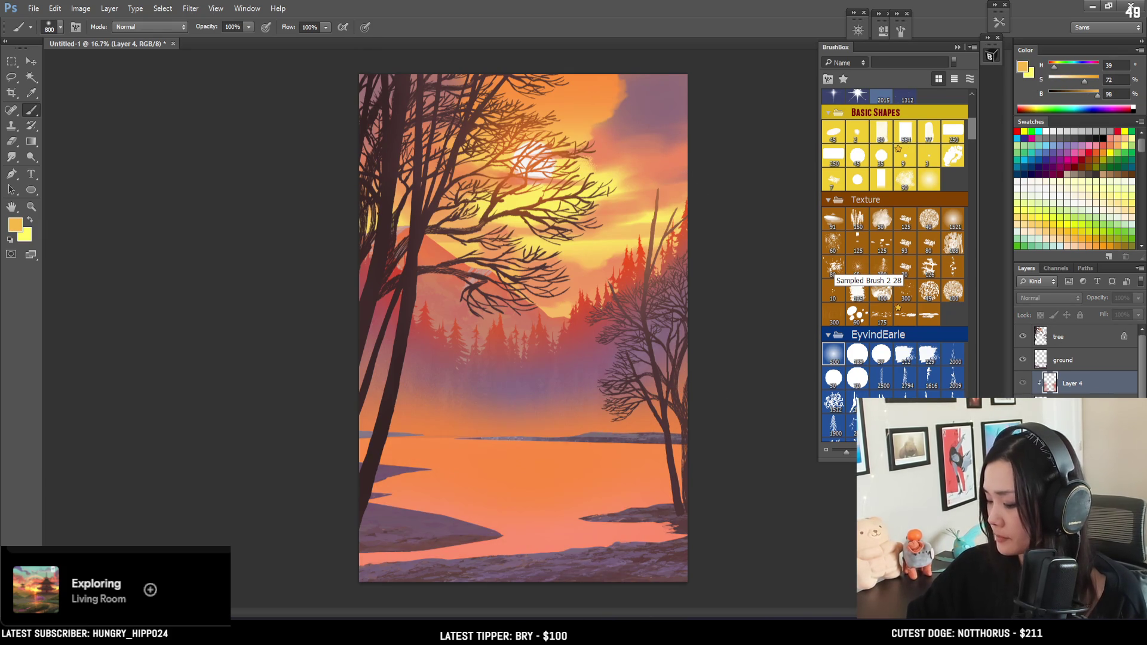
left_click(538, 453, "alt")
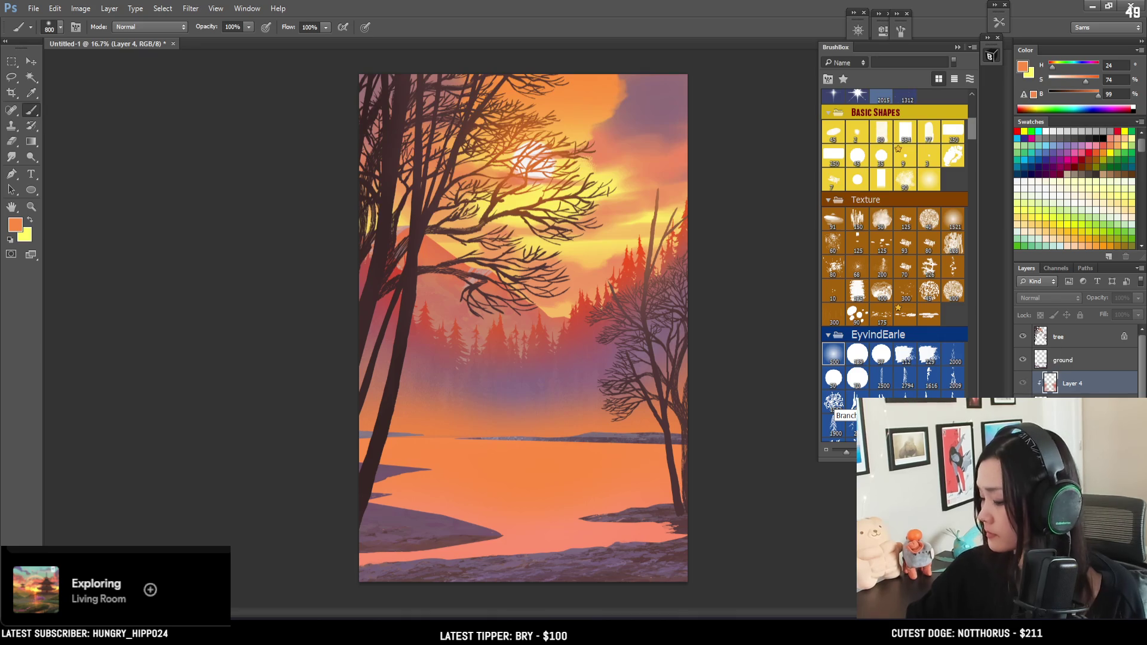
key("Escape")
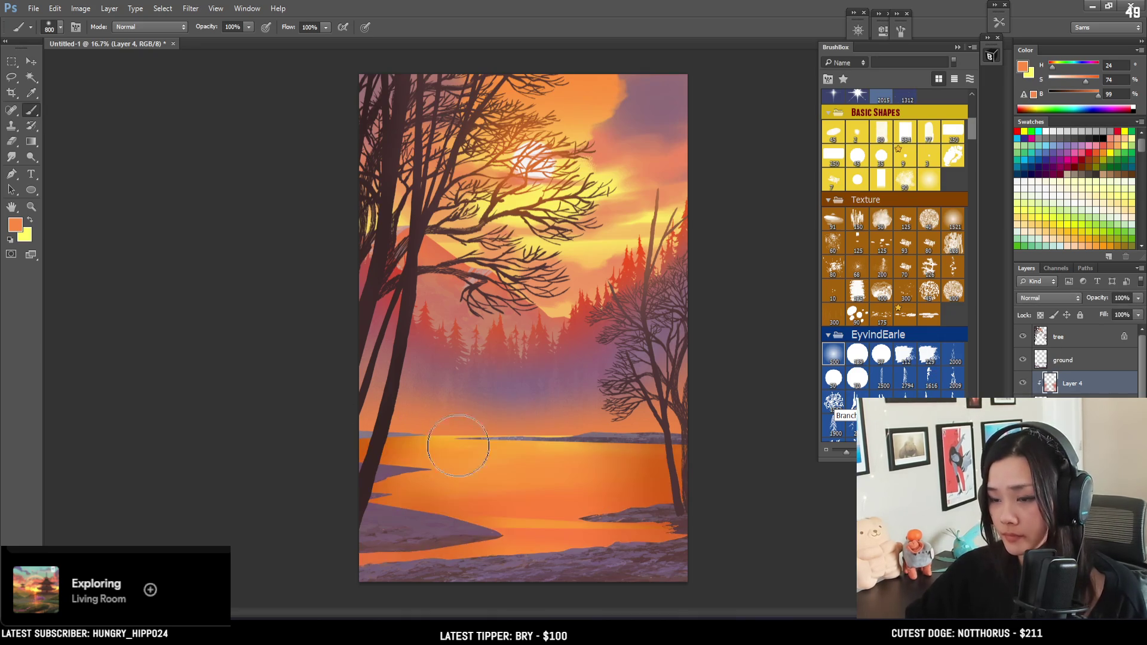
Paint a bright vertical sun reflection down the lake in pale yellow sampled near the sun
left_click_drag(540, 198, 584, 158, "alt")
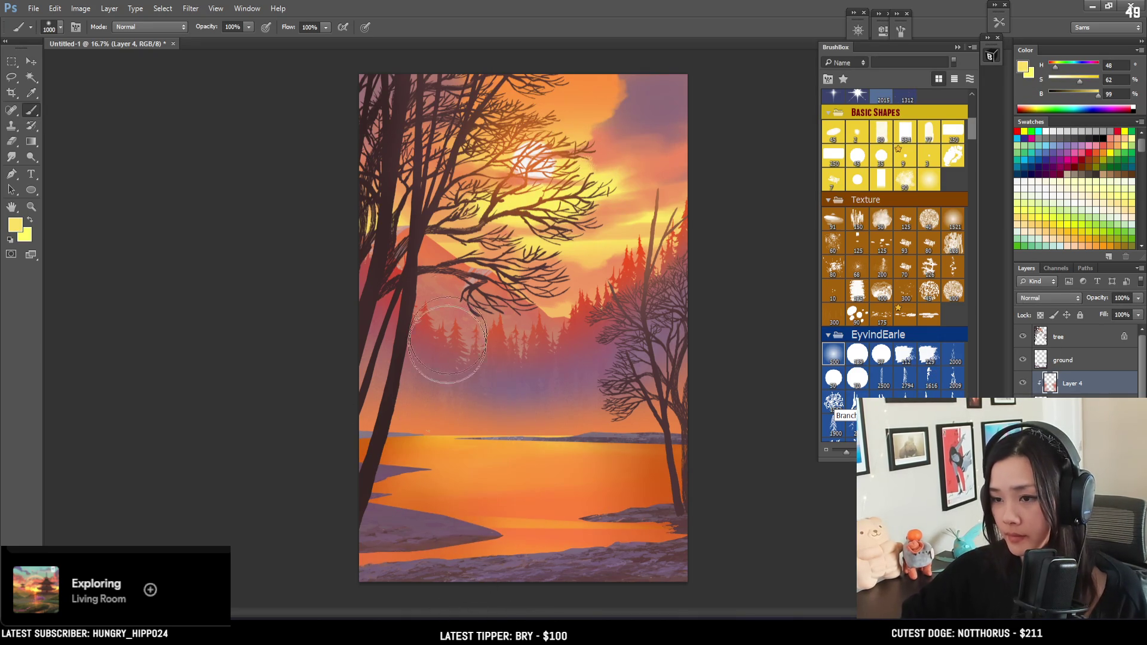
key("bracketright")
key("bracketright")
key("bracketright")
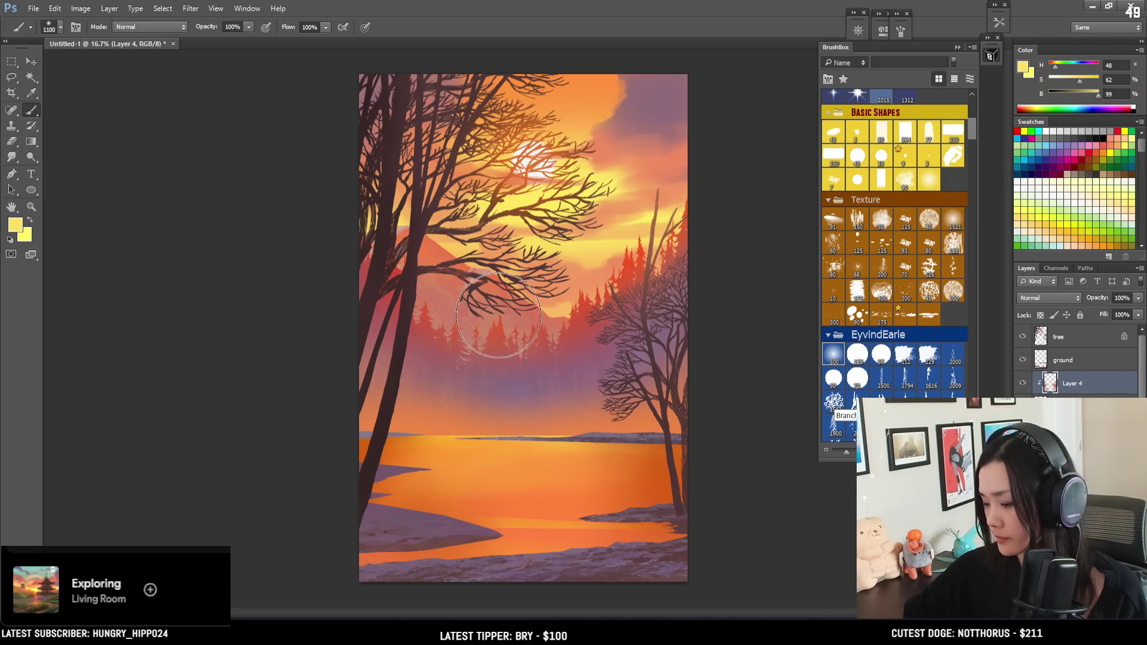
key("bracketleft")
key("bracketleft")
key("bracketleft")
key("bracketleft")
key("bracketleft")
key("bracketleft")
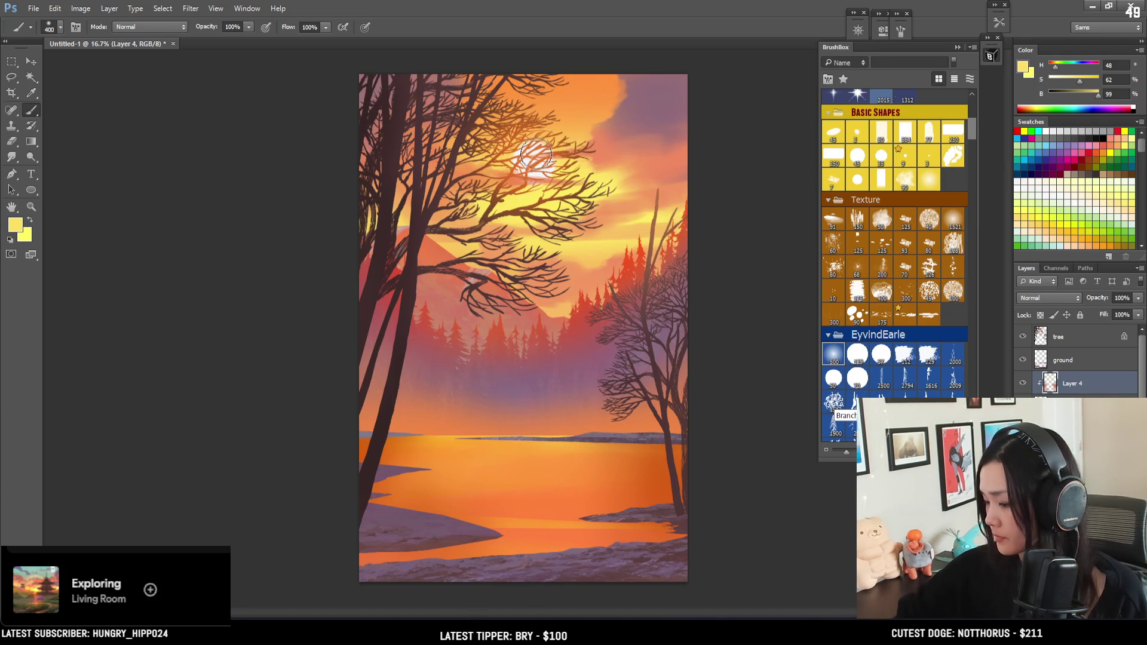
left_click_drag(536, 445, 535, 550)
key("ctrl+z")
key("bracketright")
key("bracketright")
left_click_drag(536, 445, 535, 553)
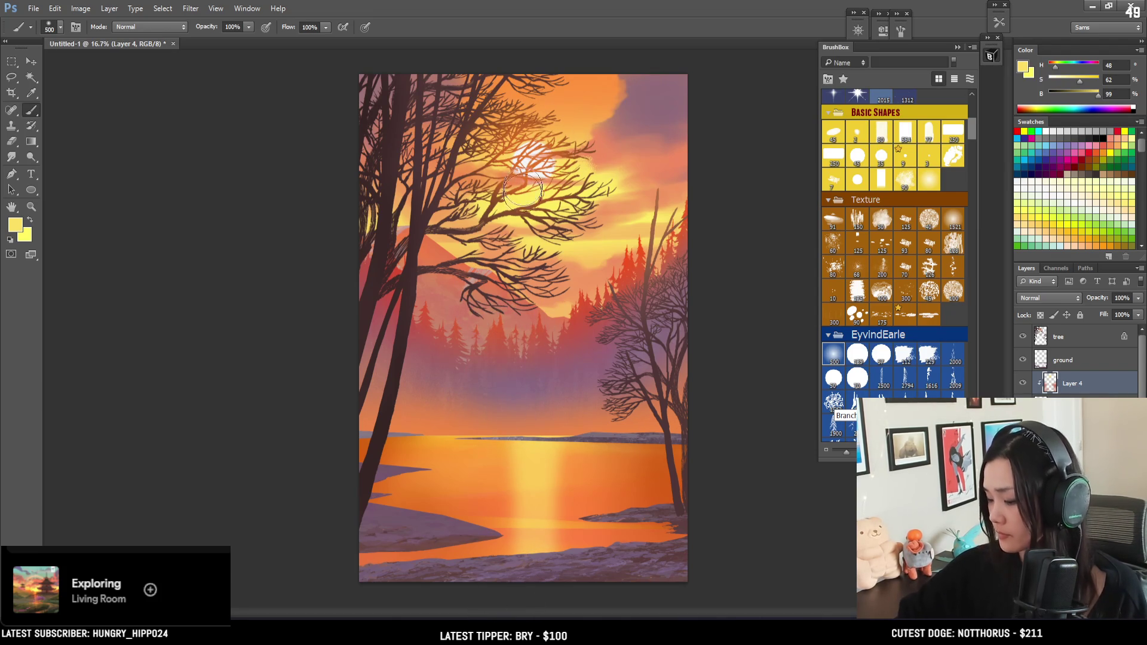
Sample several lake oranges and a deeper red-orange, resizing the brush to about 400 px
left_click(497, 475, "alt")
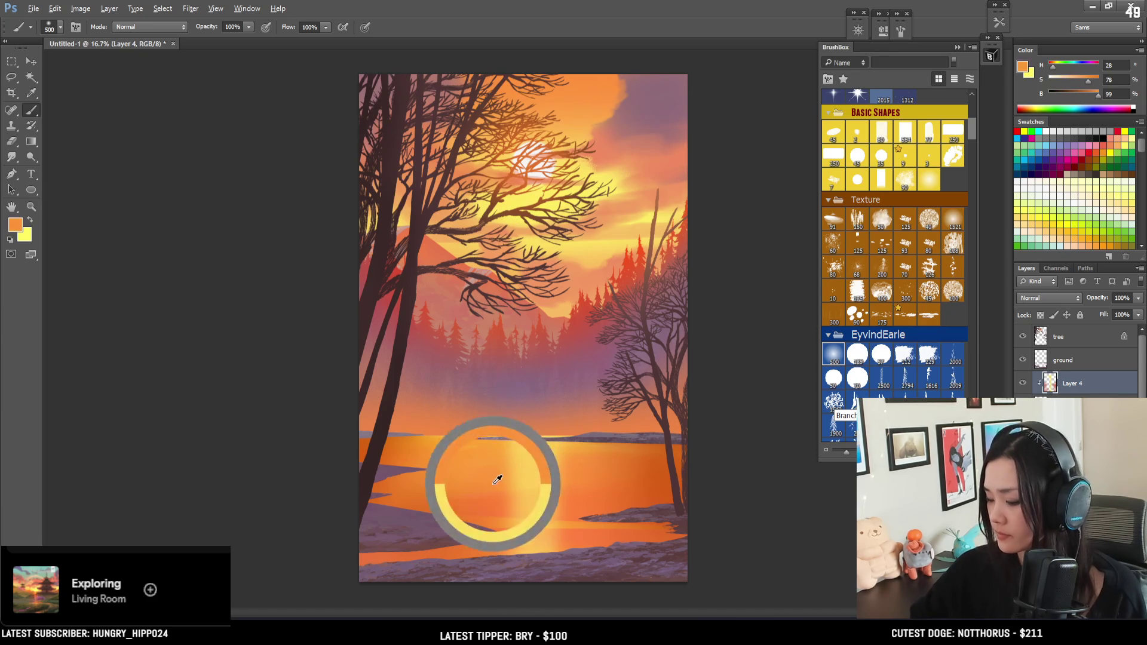
left_click(577, 541, "alt")
key("bracketleft")
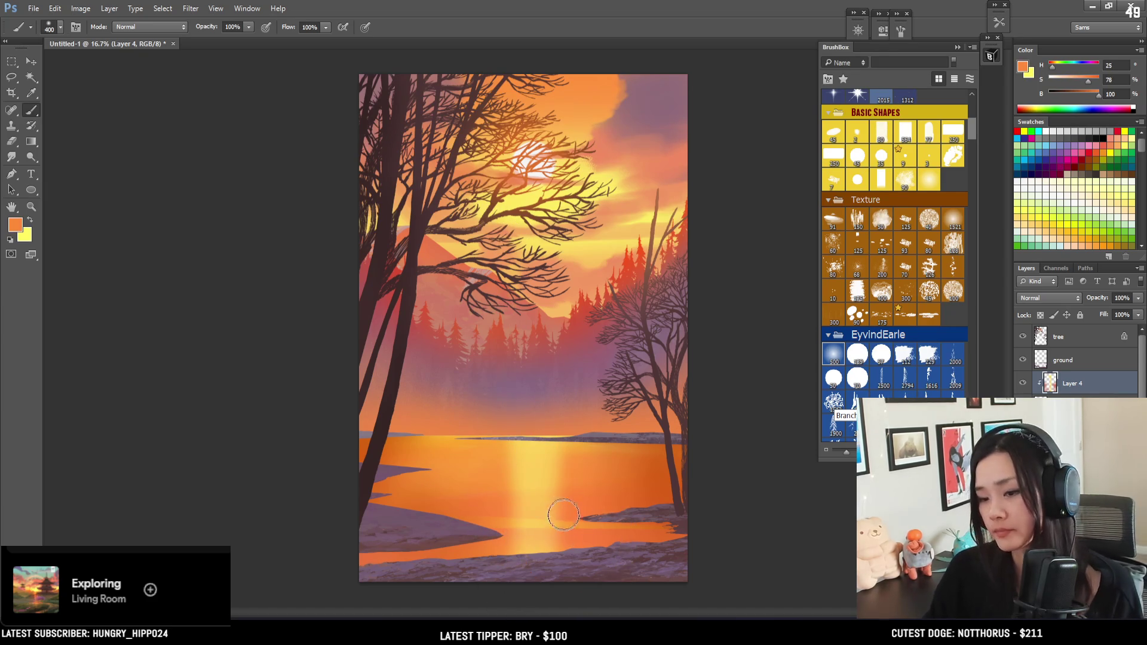
left_click(556, 460, "alt")
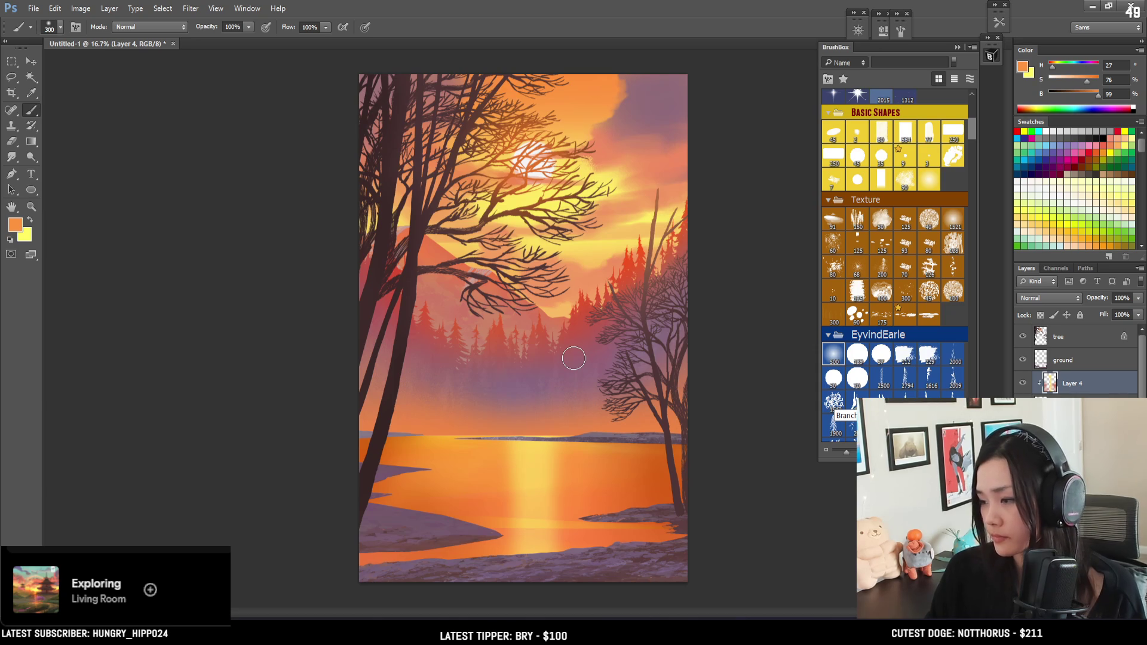
key("bracketright")
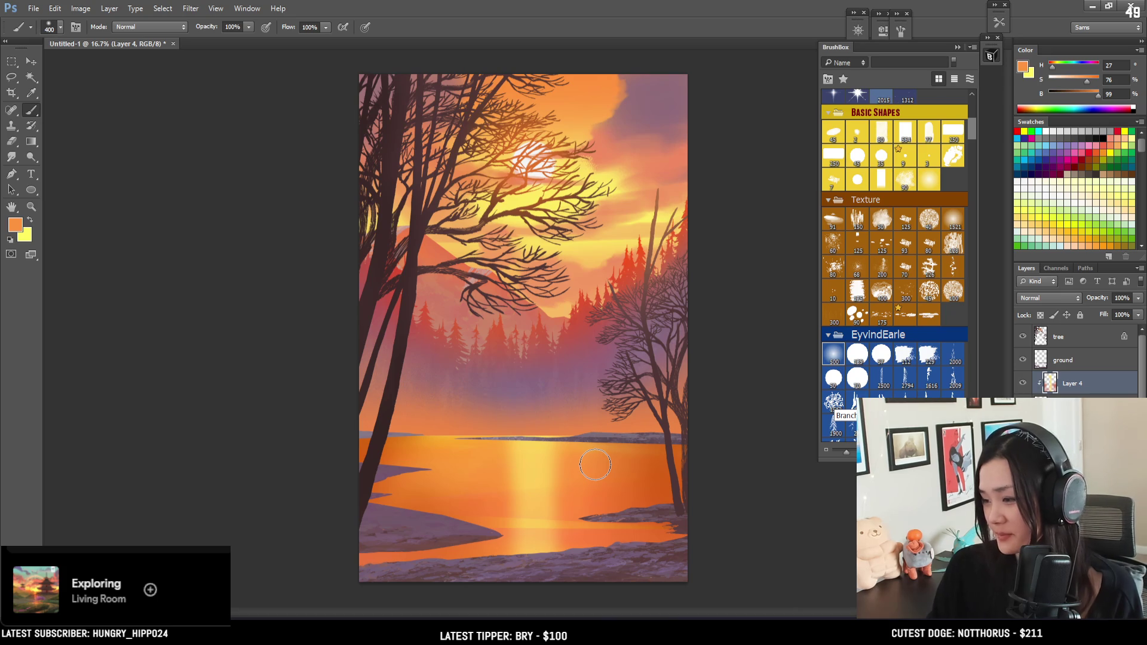
left_click(383, 544, "alt")
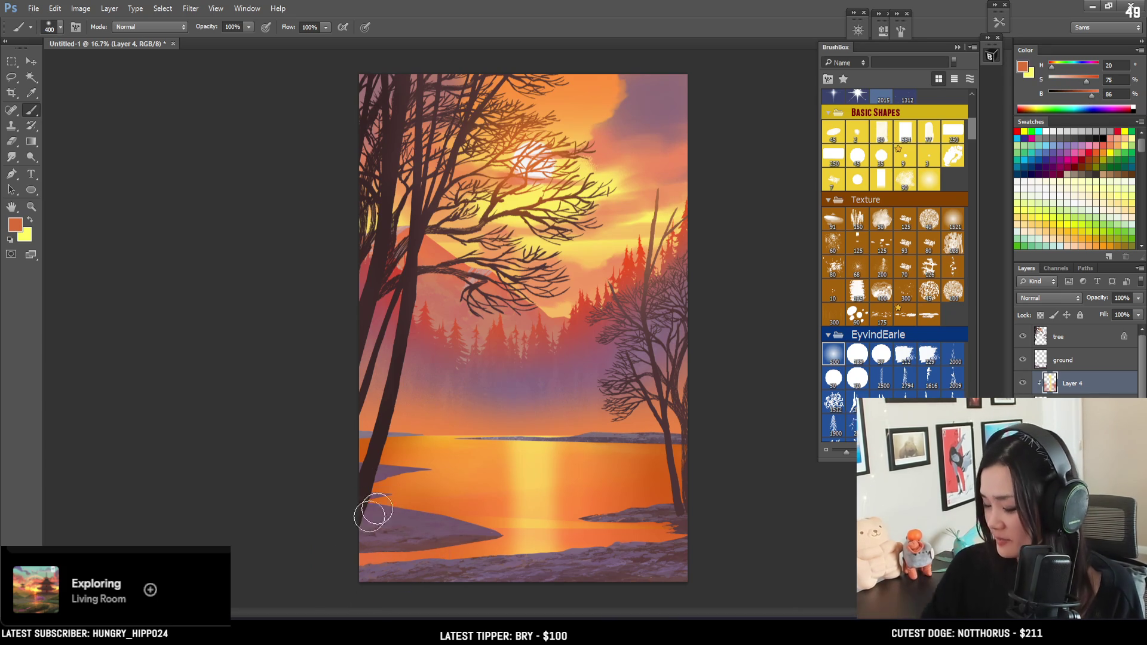
left_click(648, 447, "alt")
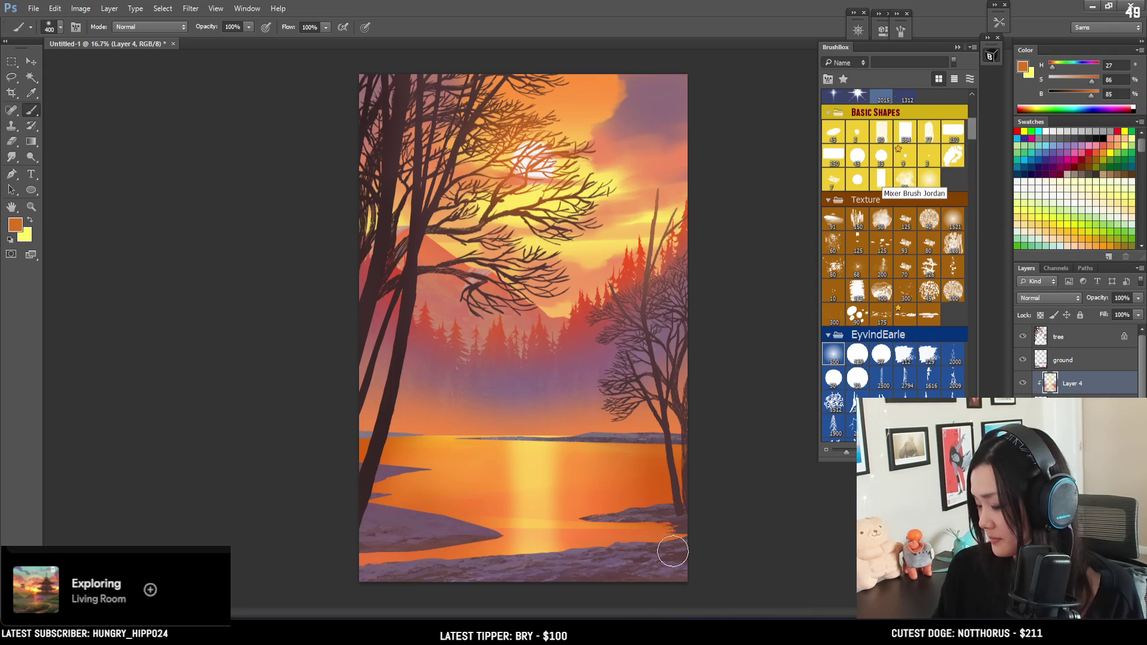
Sample pale yellow from the reflection, lower its saturation to 44, and pick a 90 px basic brush
left_click(449, 441, "alt")
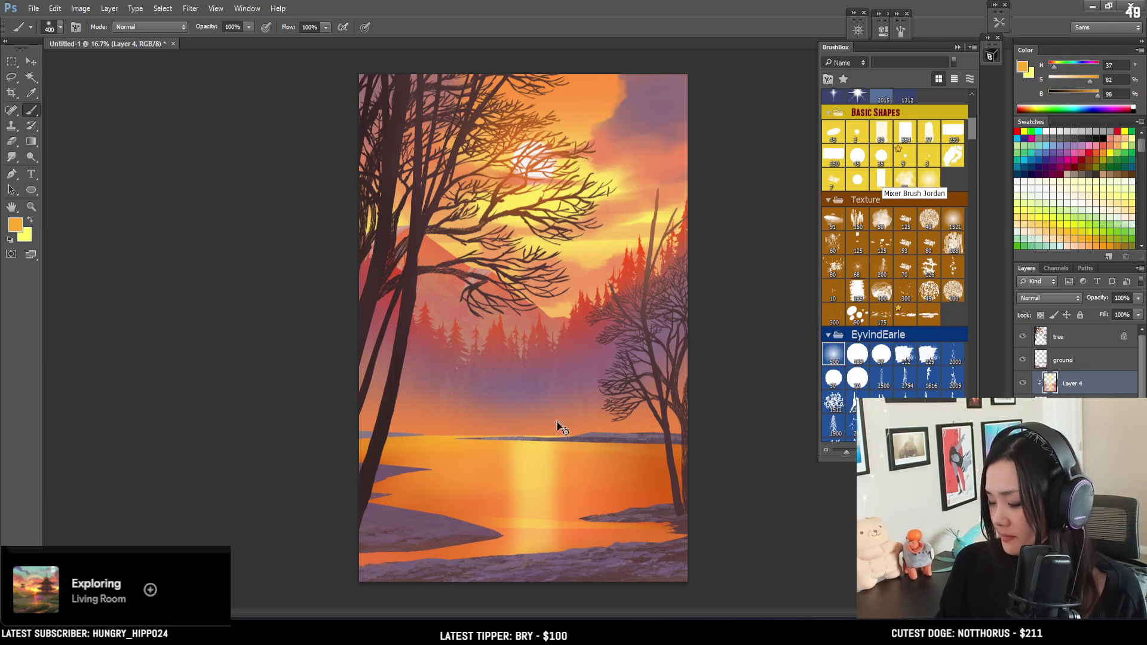
left_click(456, 476, "alt")
key("bracketright")
key("bracketright")
key("bracketright")
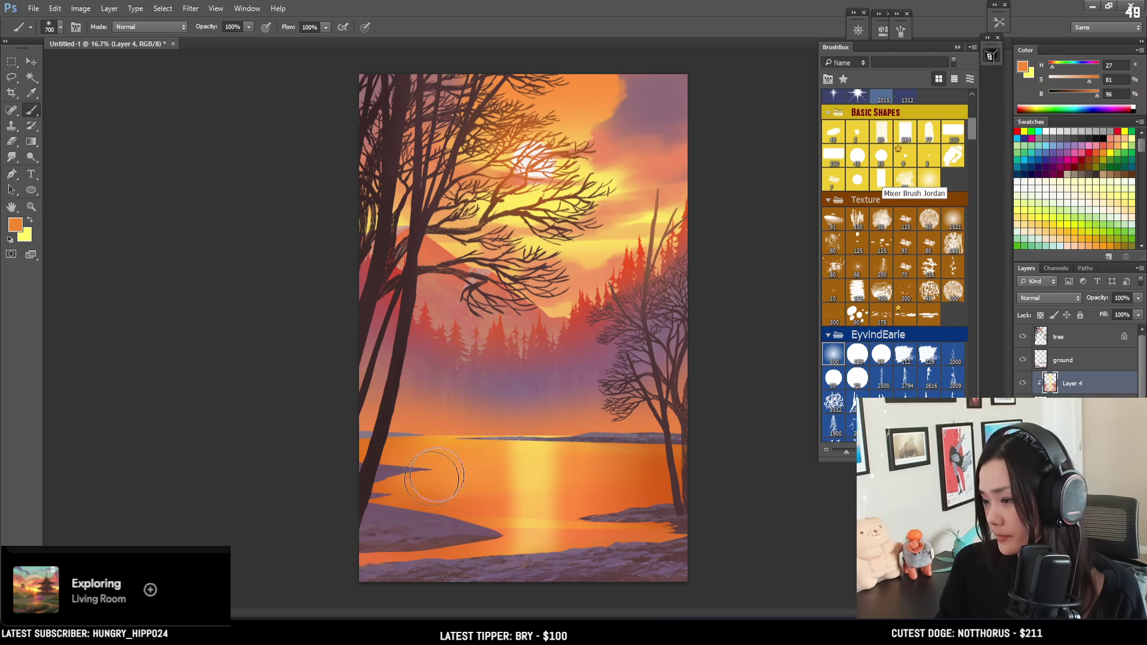
key("bracketright")
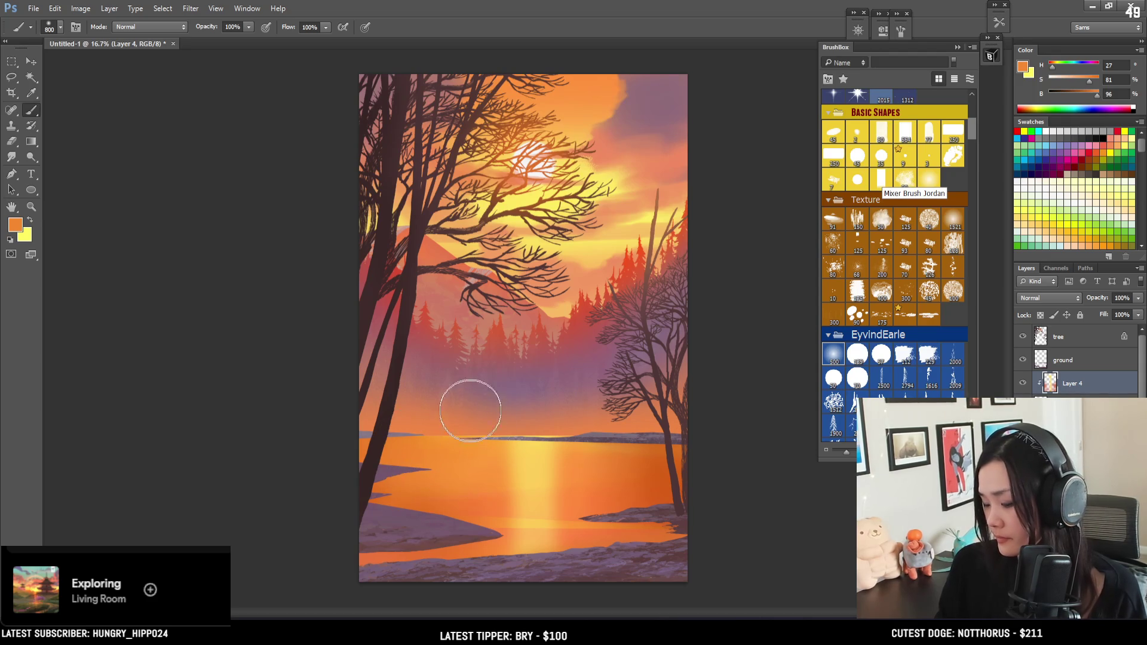
left_click(546, 445, "alt")
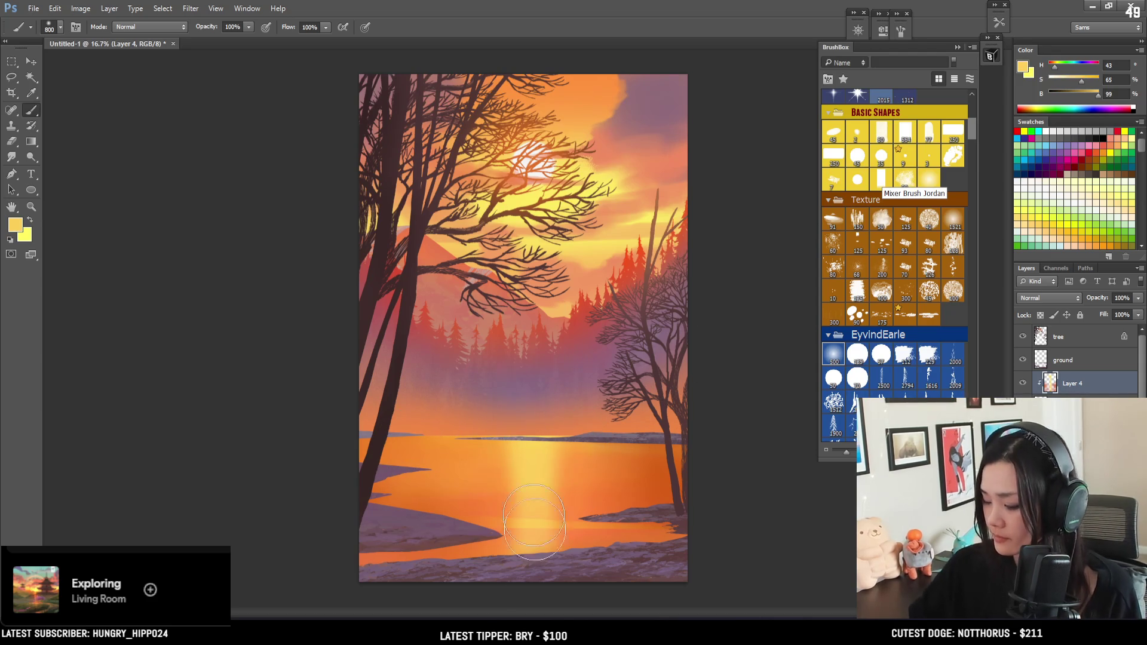
left_click(1073, 81)
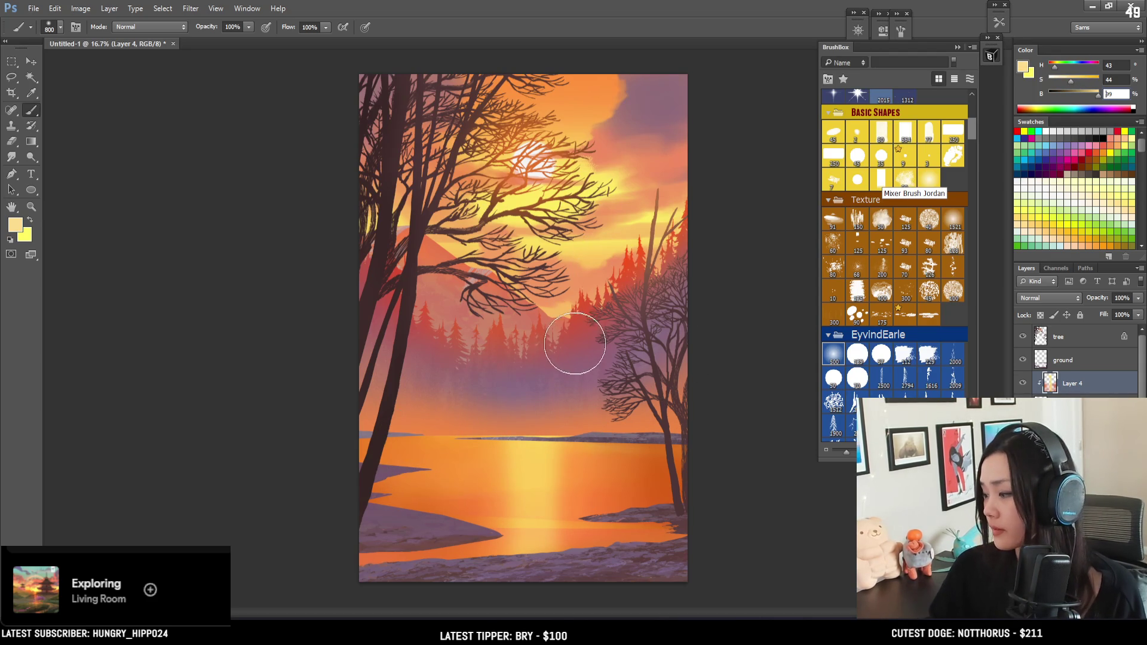
left_click(856, 291)
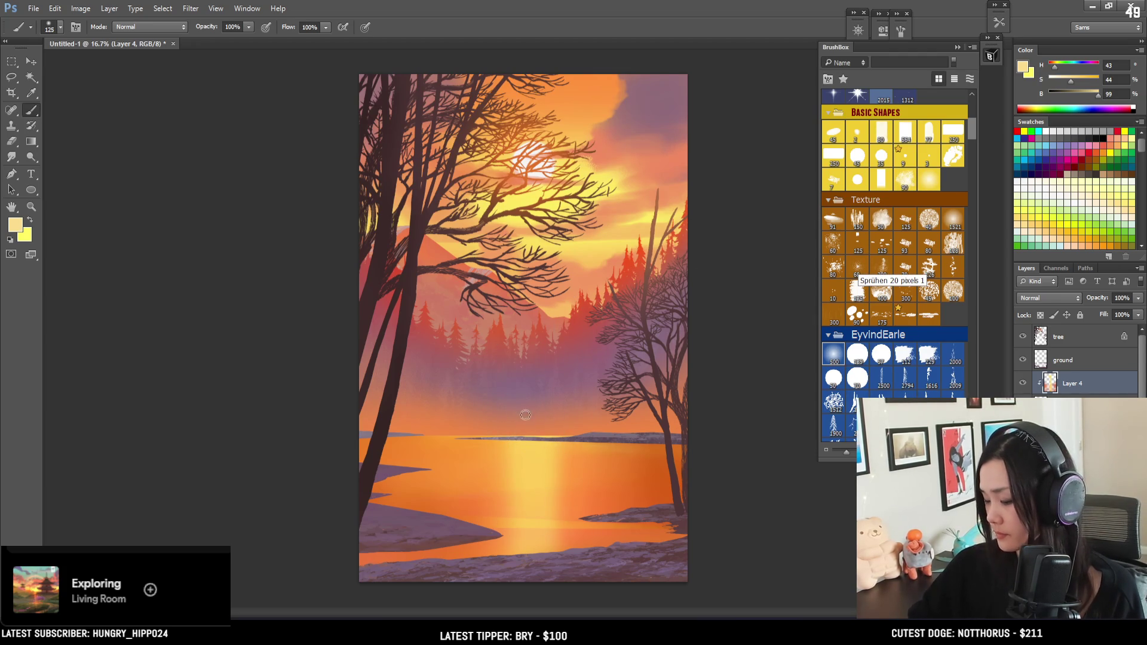
left_click(907, 181)
Paint a faint light streak along the water reflection and raise colour brightness to 100
left_click_drag(533, 439, 533, 502)
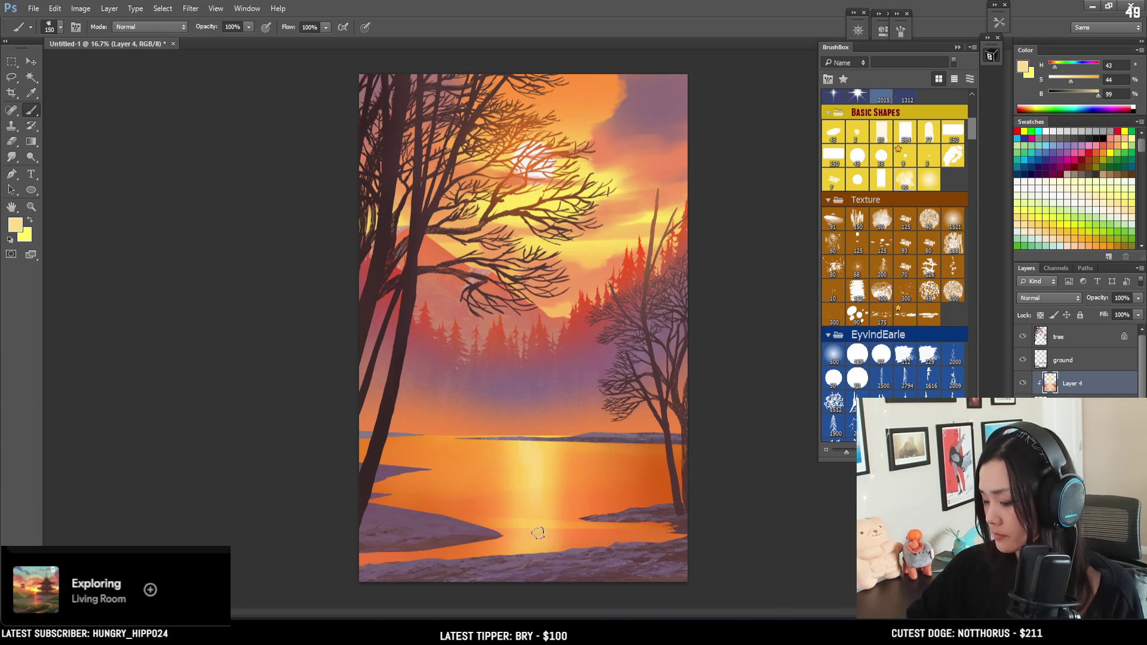
key("alt")
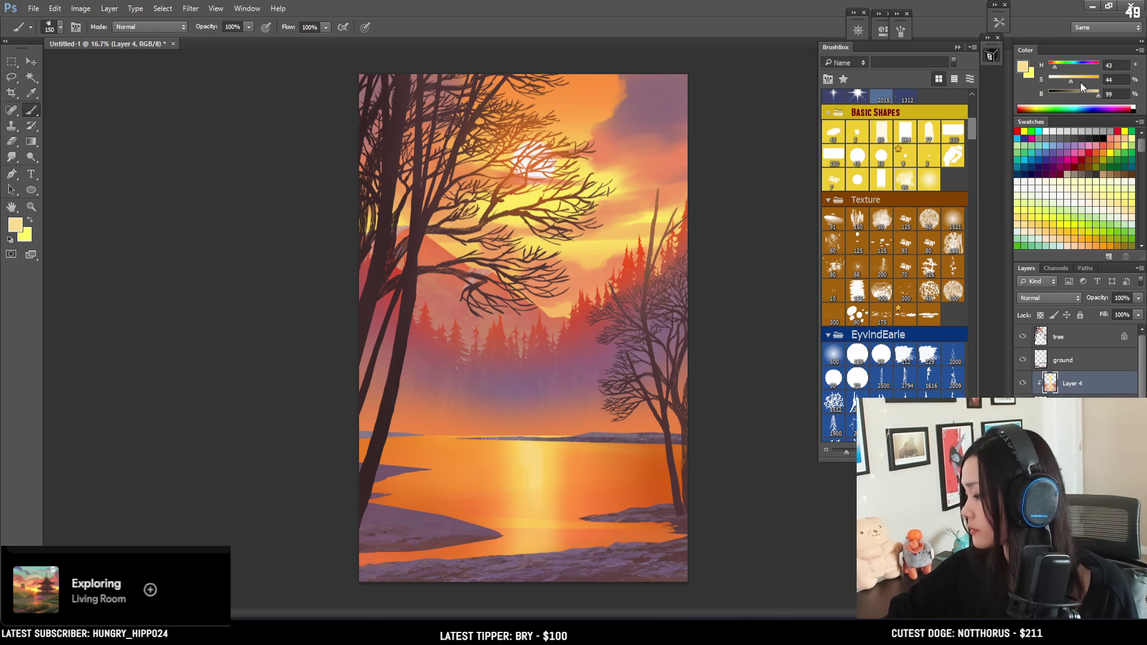
left_click_drag(1097, 97, 1100, 97)
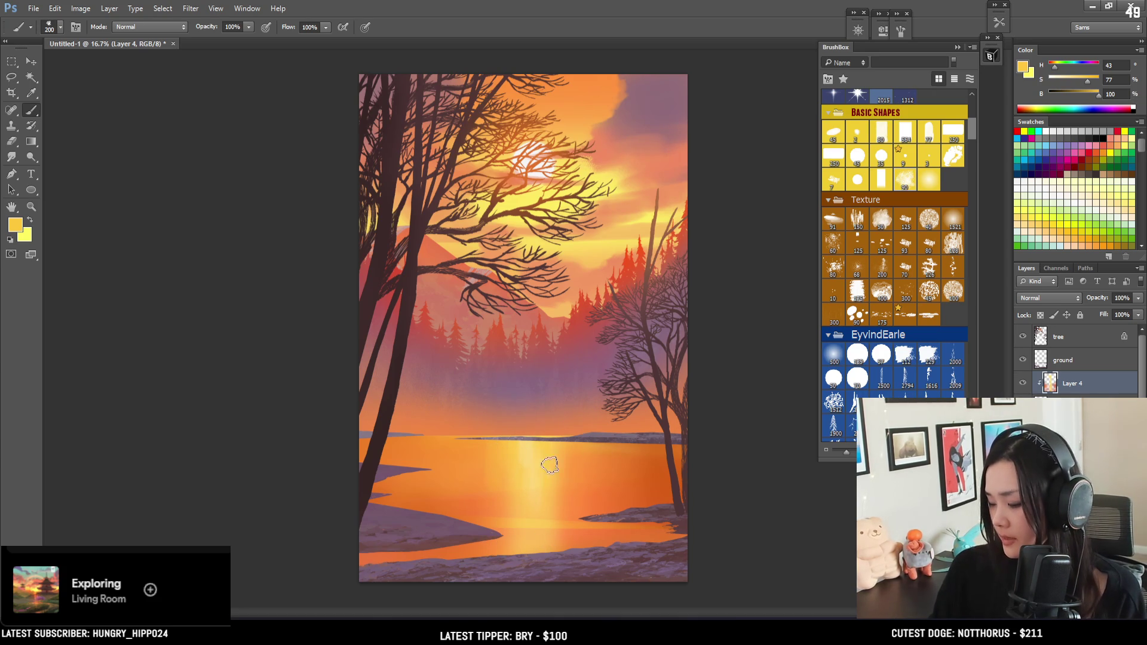
Sample oranges from the water with a slightly larger brush, then darken the paint colour
left_click(573, 527, "alt")
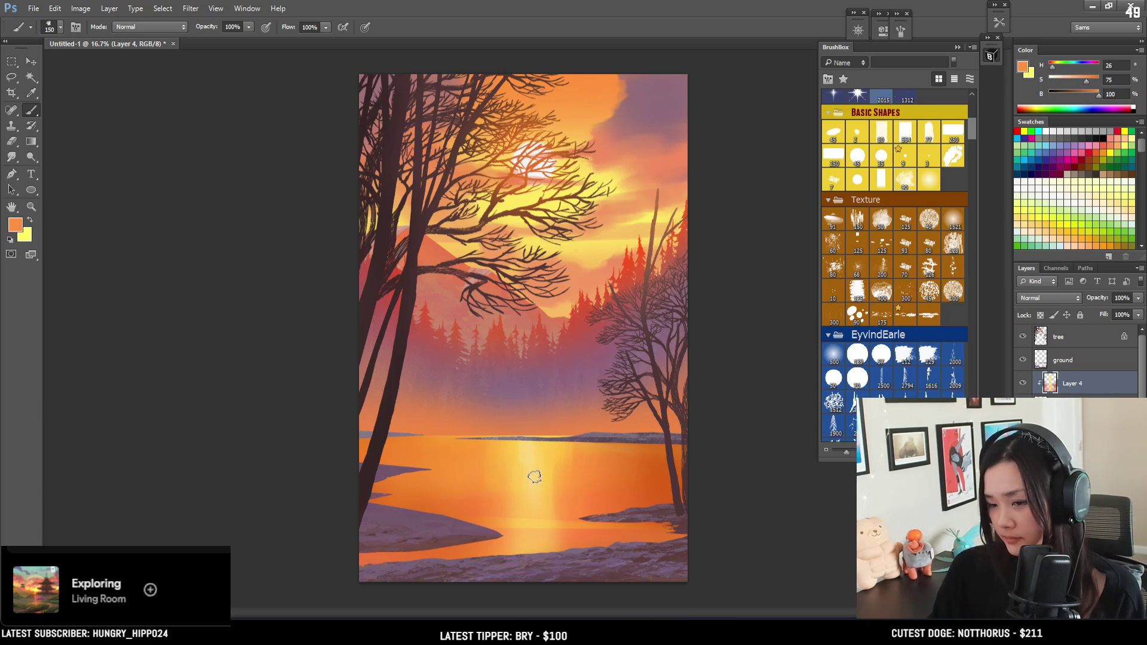
left_click(553, 442, "alt")
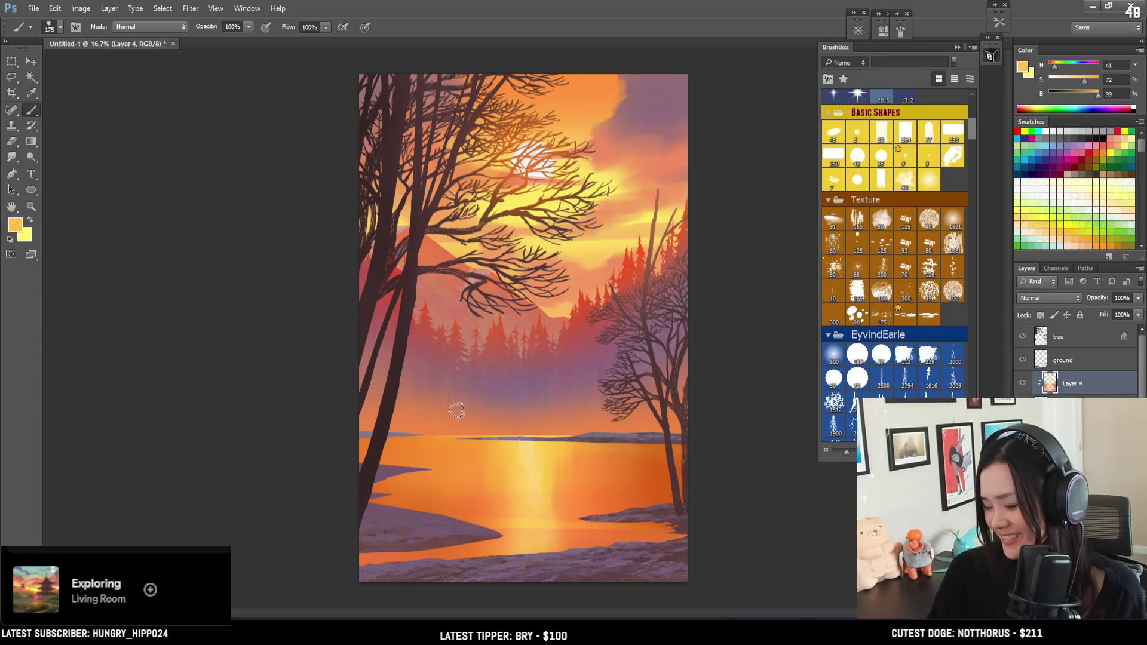
key("bracketright")
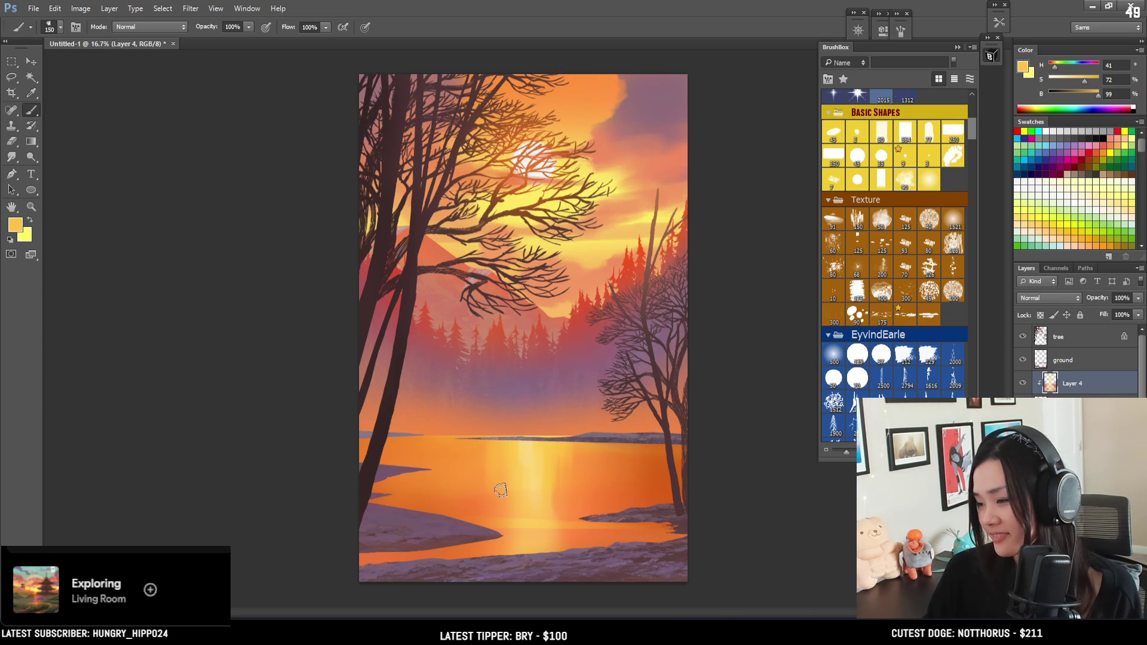
left_click(502, 517, "alt")
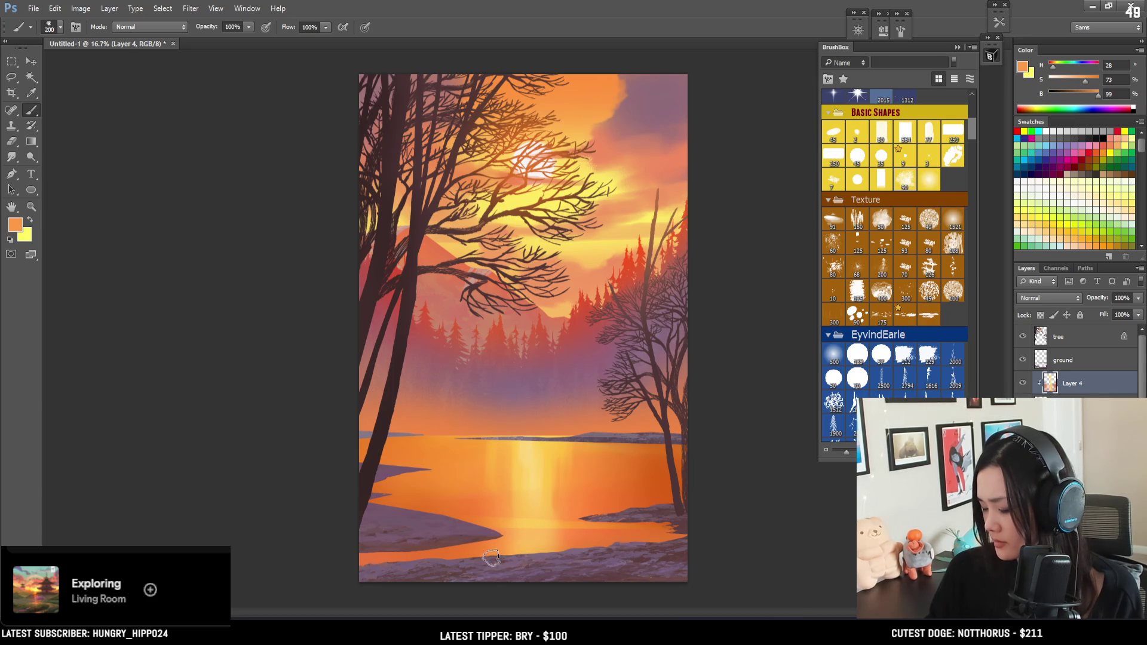
left_click(495, 540, "alt")
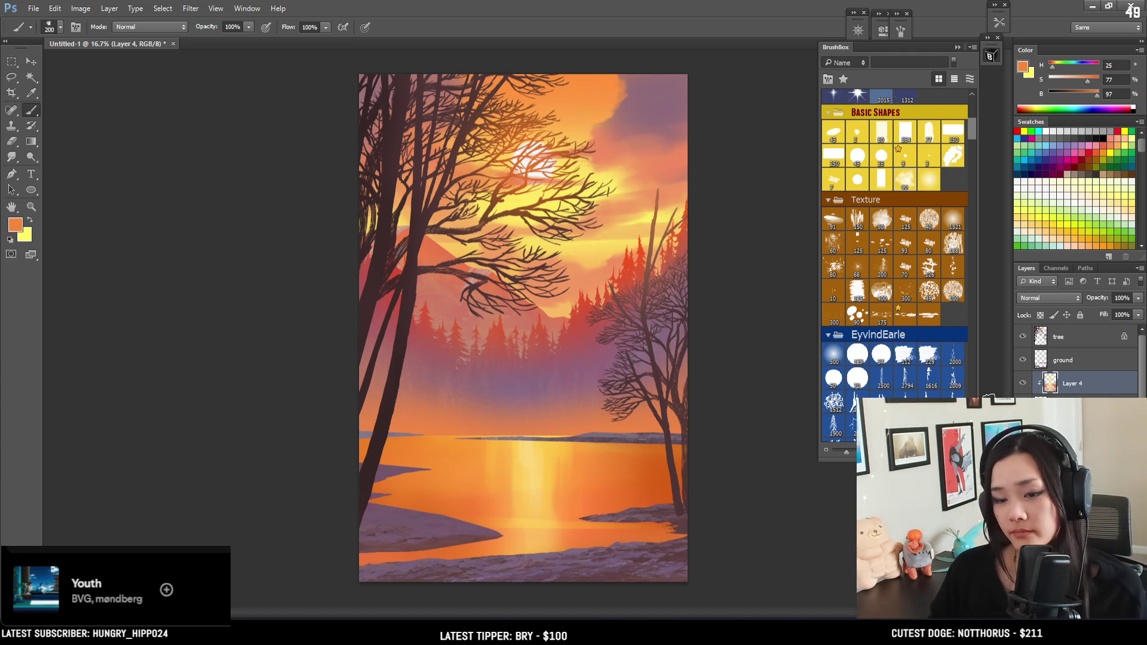
left_click(597, 492, "alt")
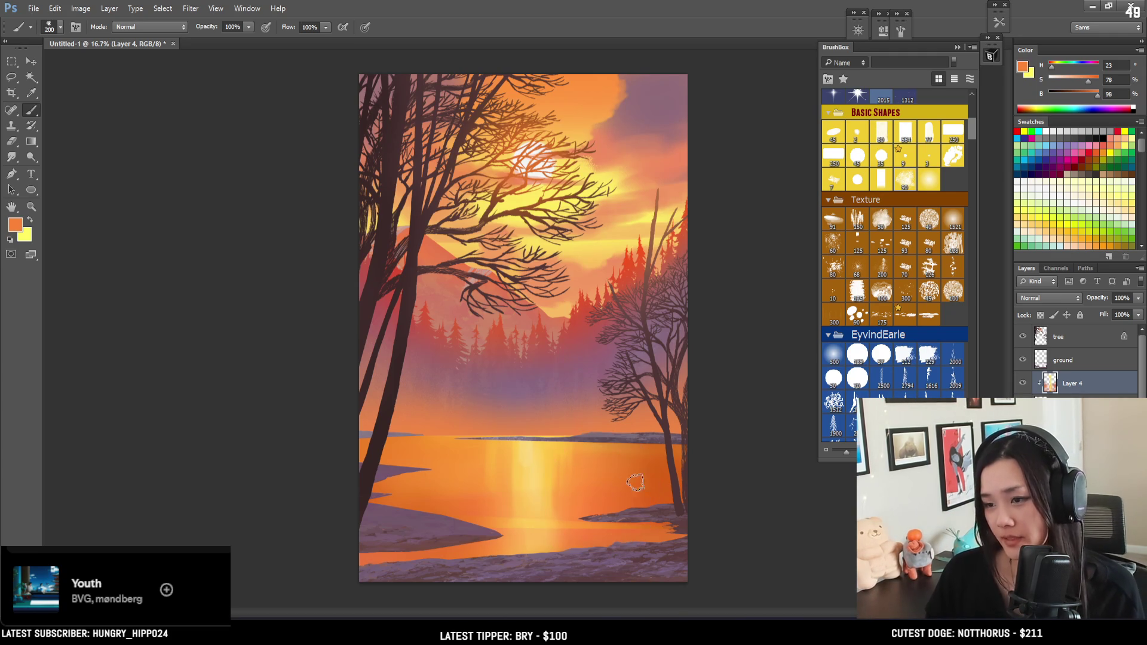
left_click(647, 473, "alt")
Darken the colour and paint a dark shadow near the left shore with a large brush
key("bracketright")
left_click_drag(1092, 96, 1082, 95)
key("bracketright")
key("bracketright")
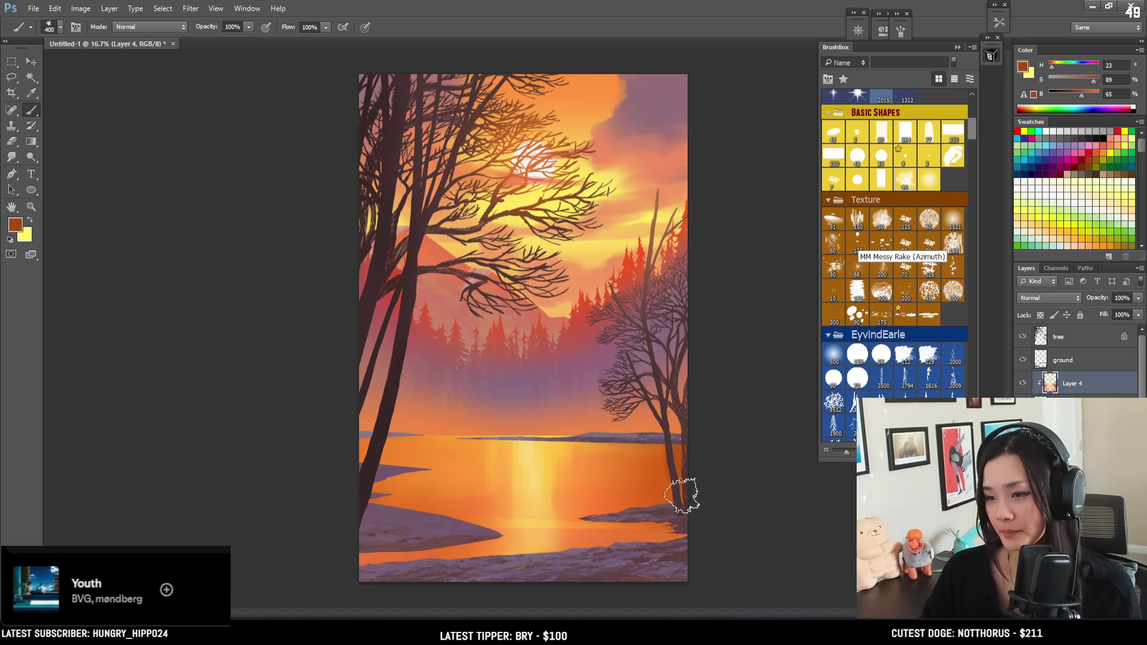
left_click(402, 484)
key("bracketleft")
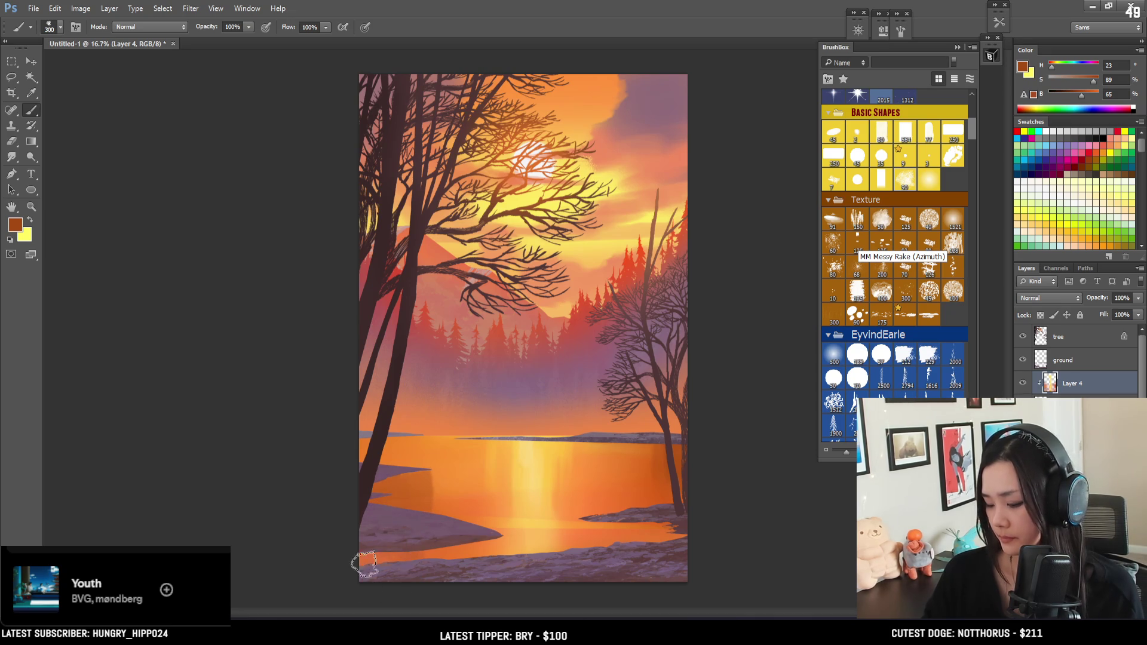
key("bracketright")
key("bracketright")
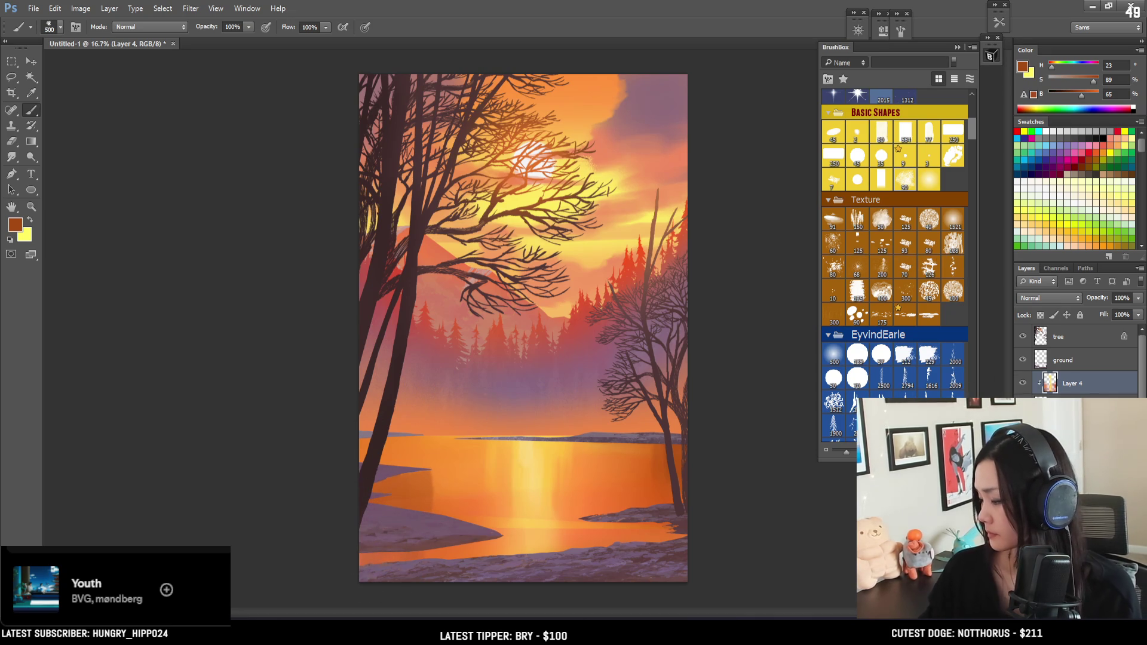
Pick a colour from the water layer, return to Layer 4, and set a fully saturated deeper orange
key("alt+bracketleft")
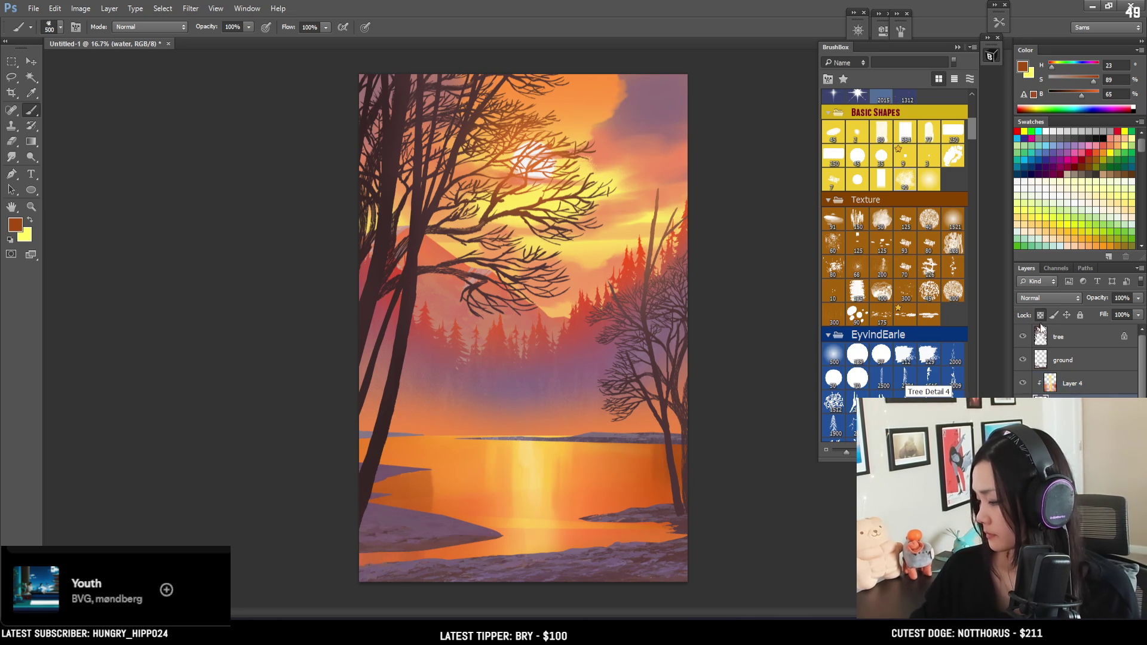
left_click_drag(424, 552, 401, 558)
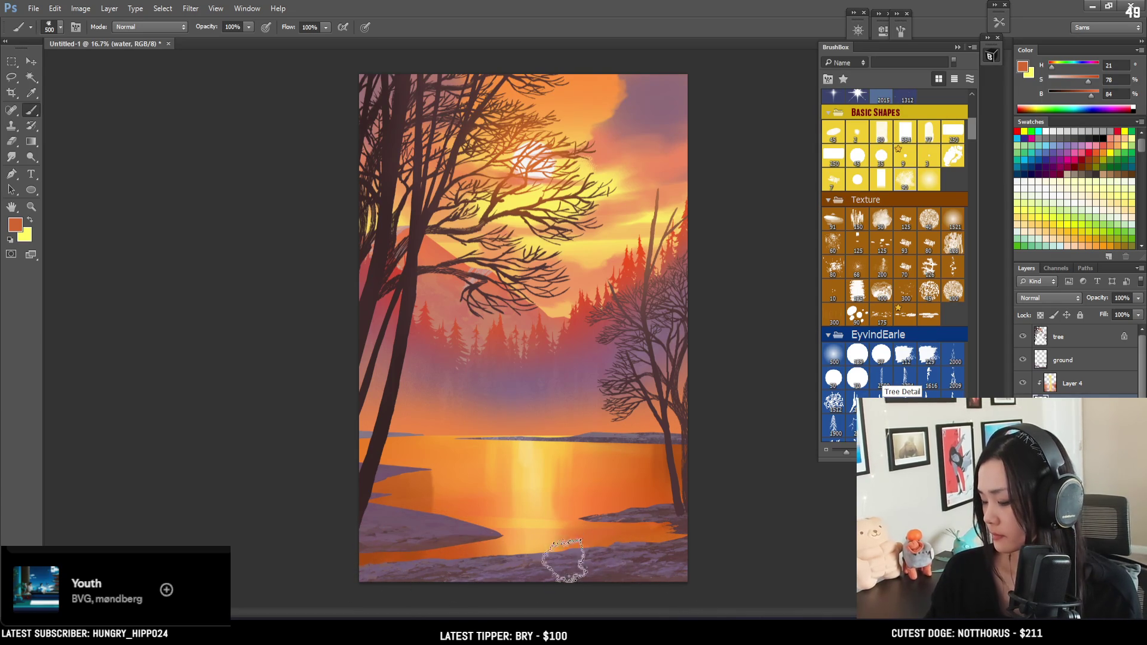
left_click(1069, 383)
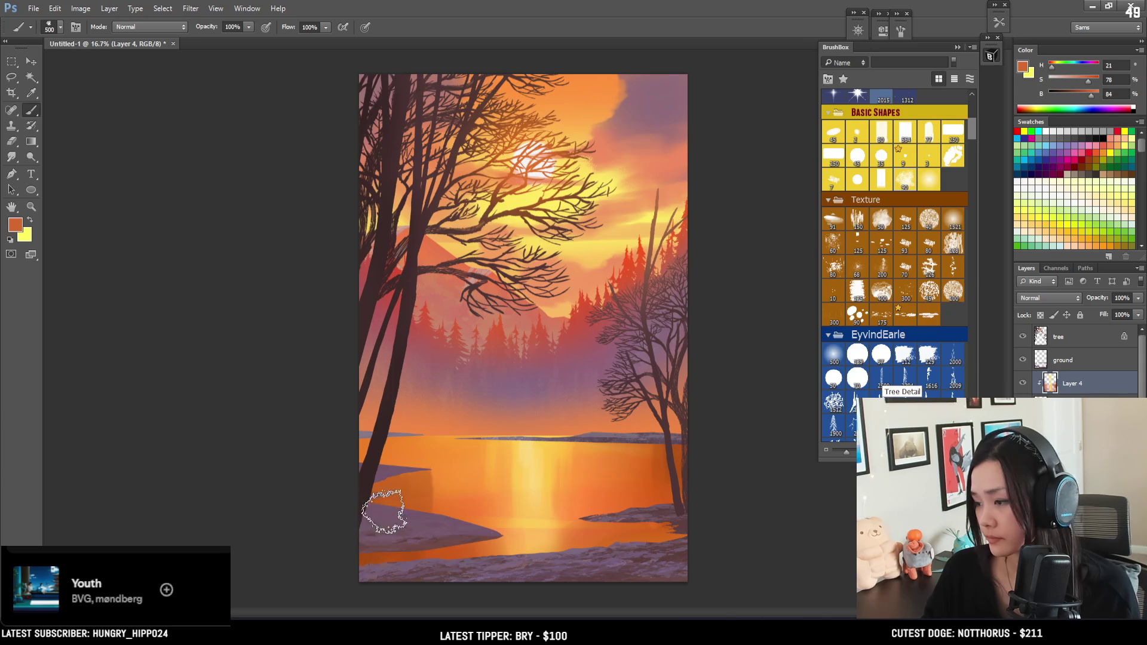
left_click(446, 500, "alt")
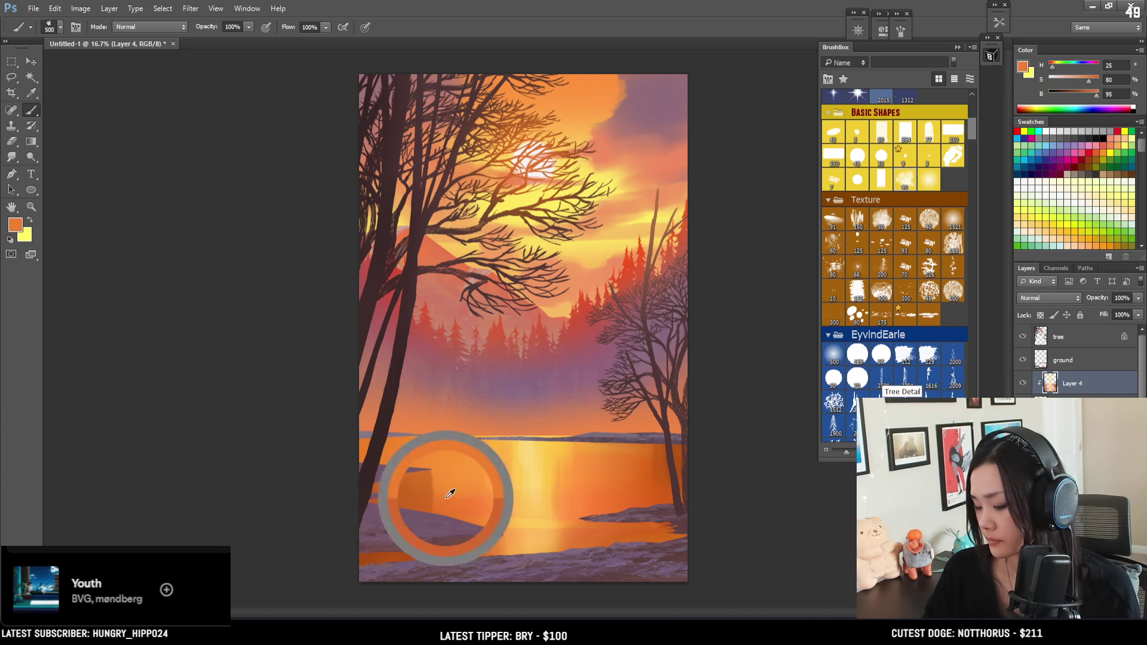
left_click(429, 537, "alt")
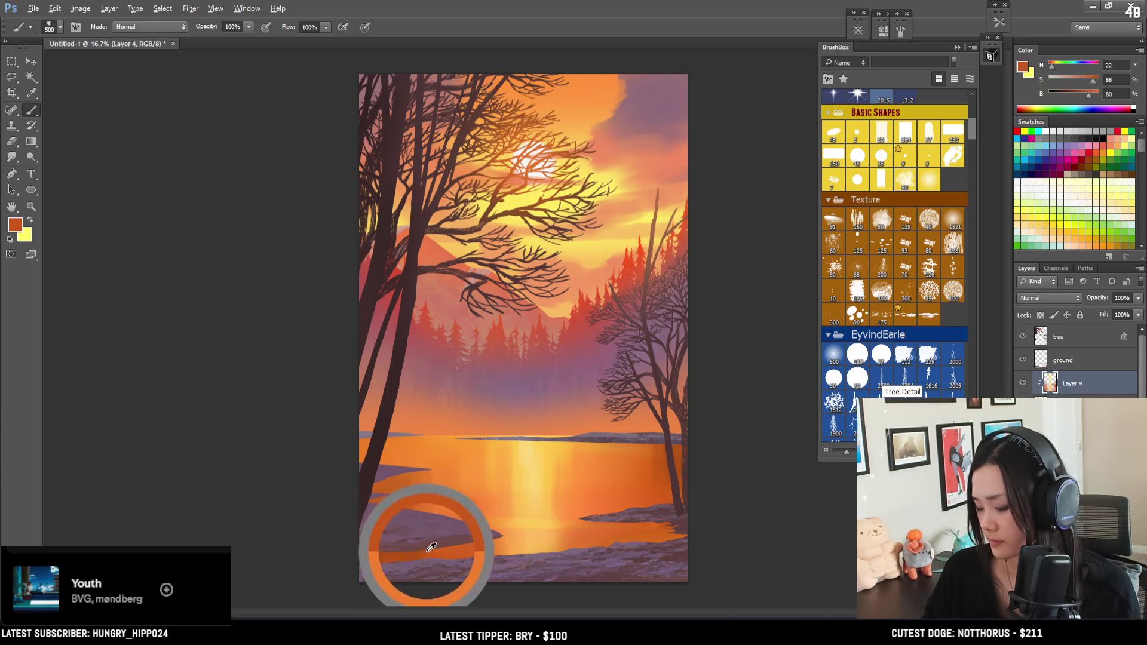
left_click(1080, 96)
left_click(1098, 80)
Resize the brush while sampling red-orange and light orange tones from the lake
key("bracketleft")
key("bracketleft")
key("bracketleft")
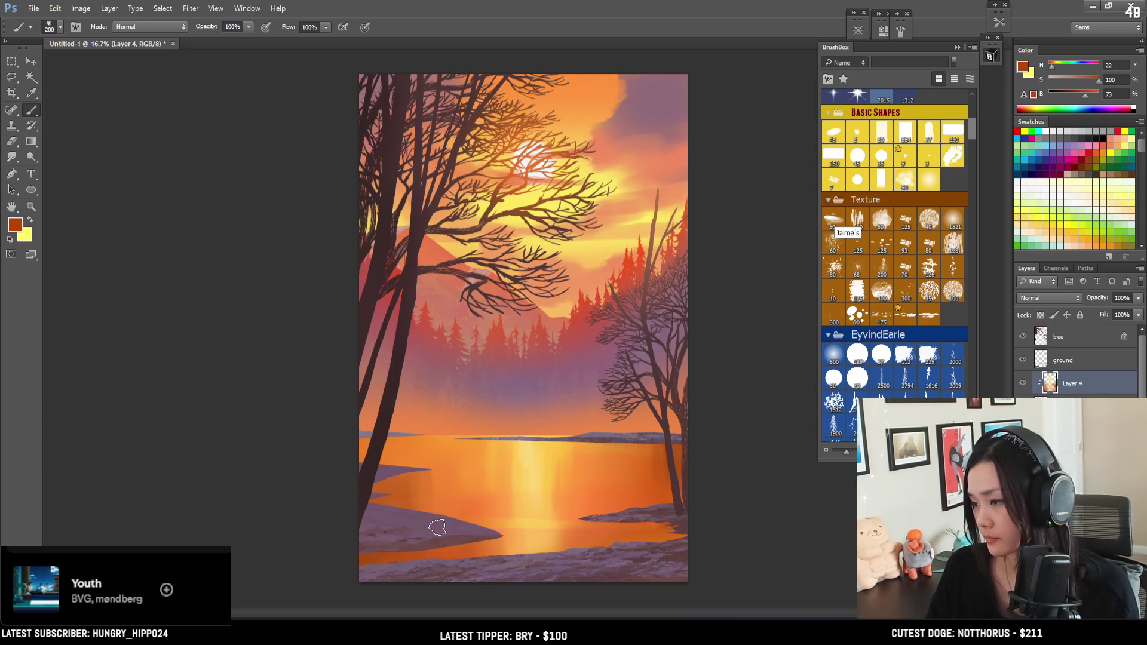
key("bracketleft")
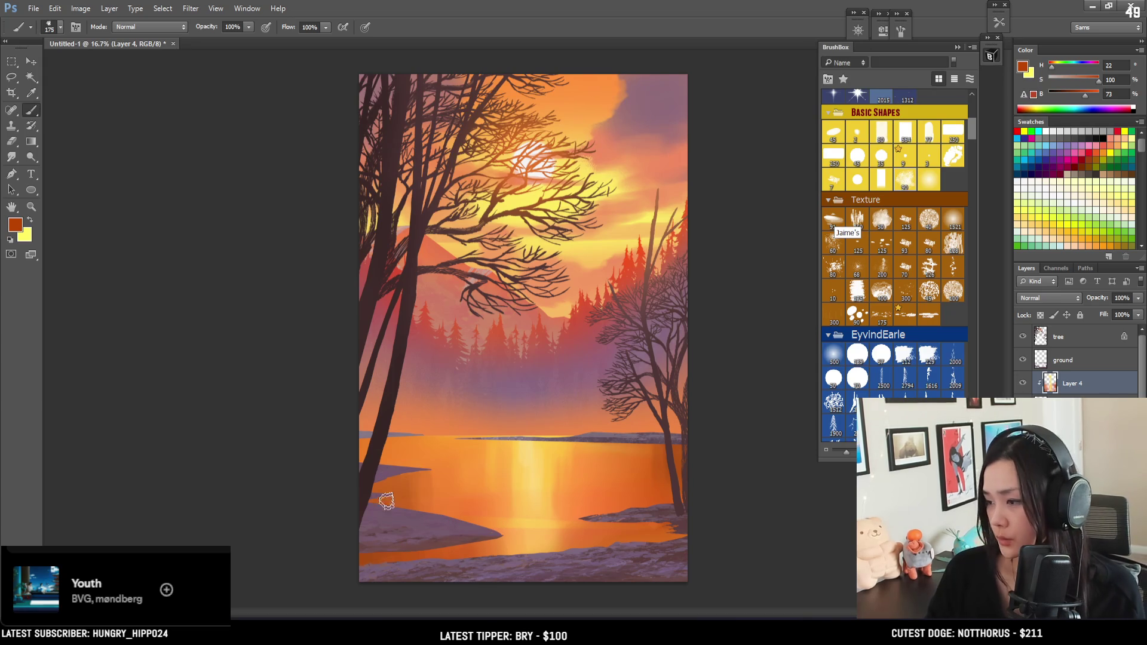
key("bracketright")
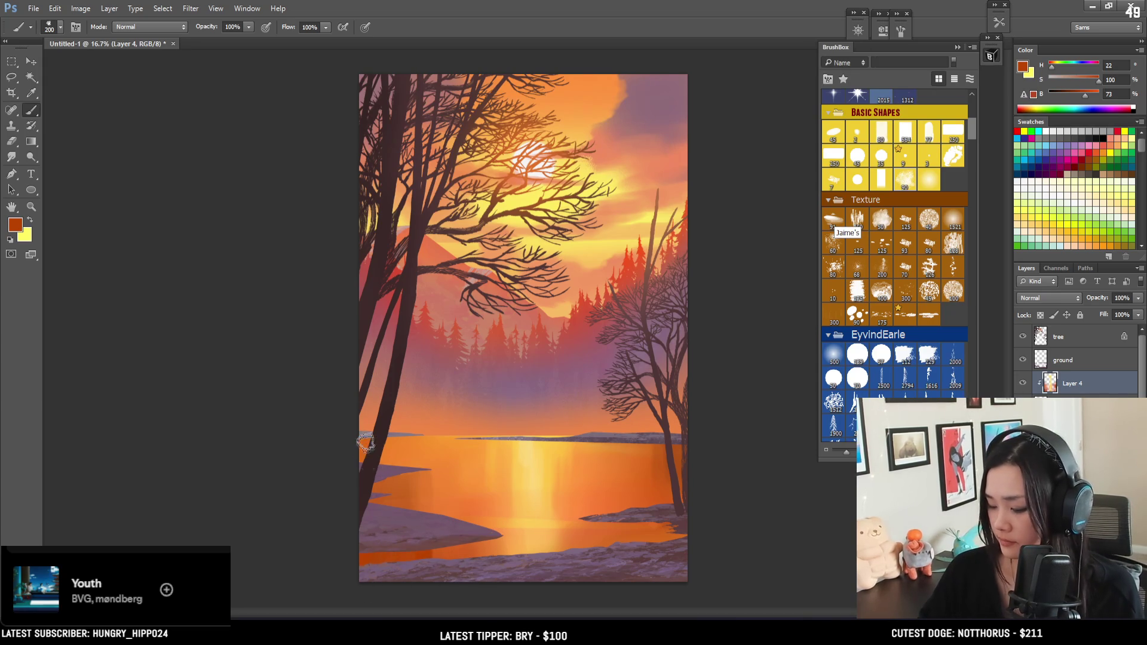
key("bracketright")
key("bracketright")
key("bracketleft")
key("bracketleft")
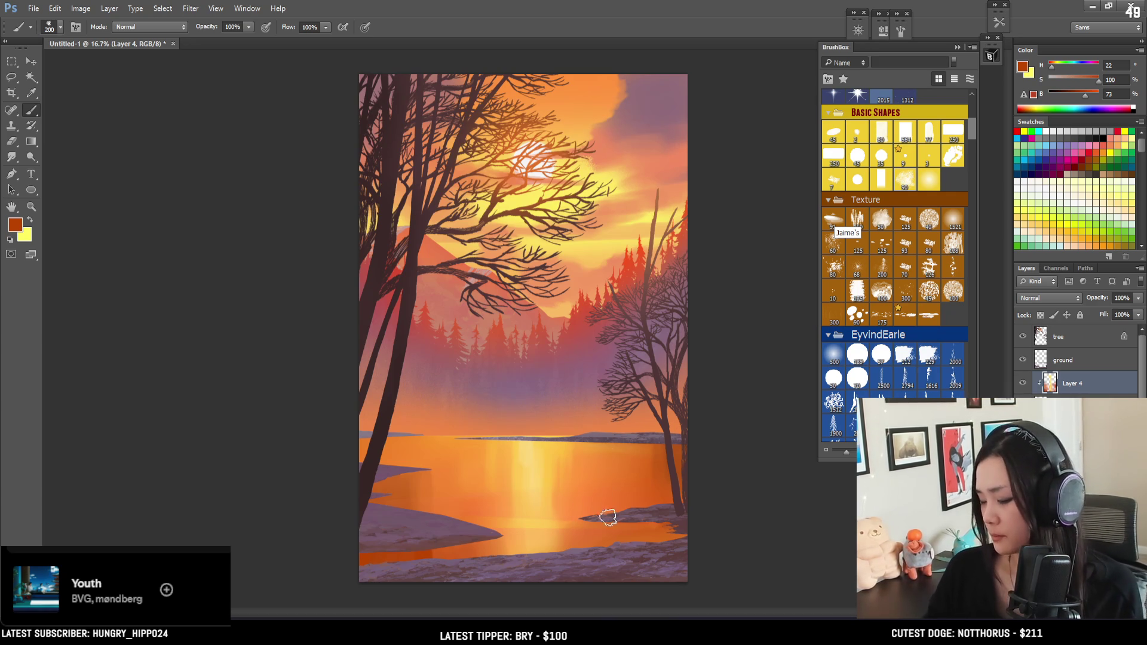
key("bracketright")
left_click_drag(656, 531, 666, 463, "alt")
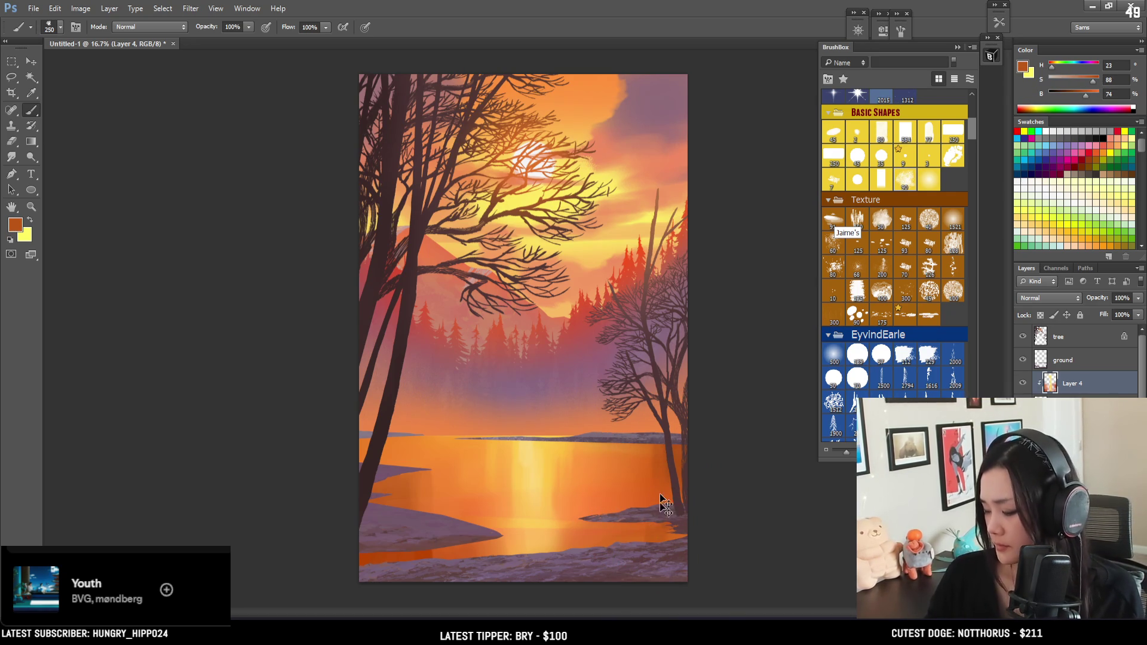
key("bracketleft")
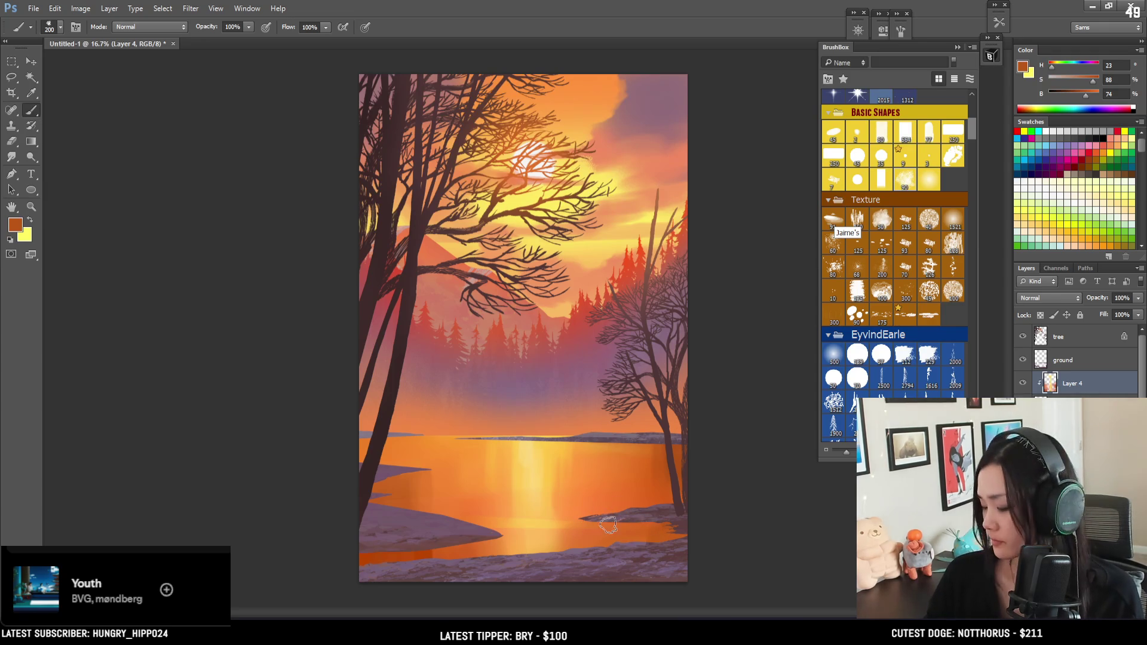
key("bracketleft")
key("bracketleft")
key("bracketleft")
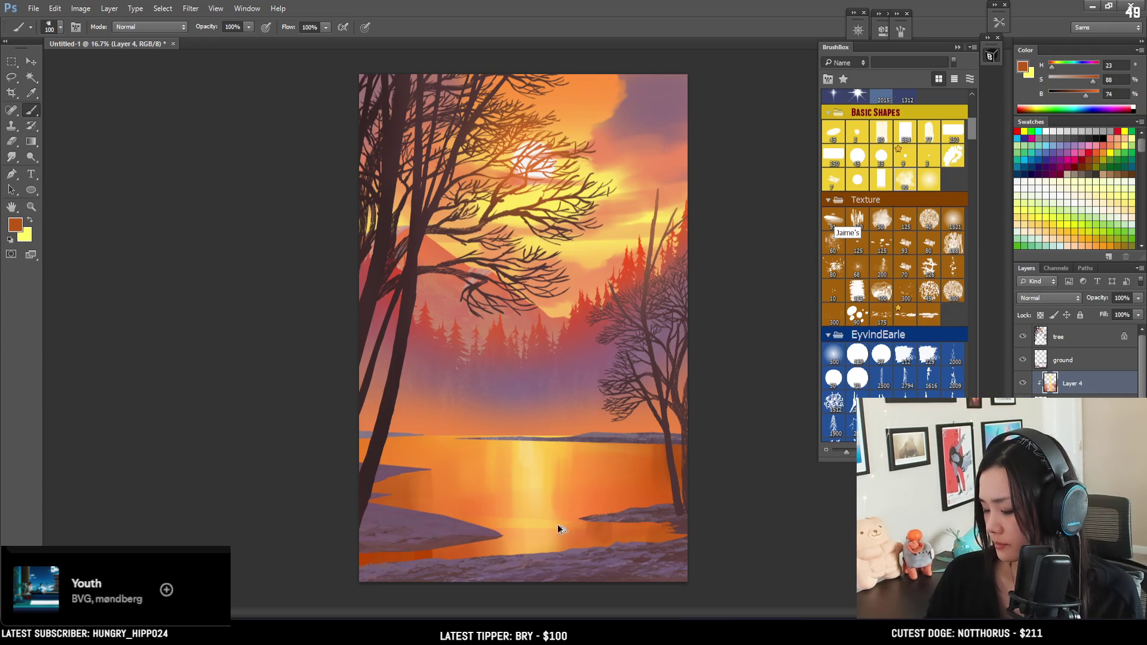
left_click(553, 482, "alt")
key("bracketright")
key("bracketright")
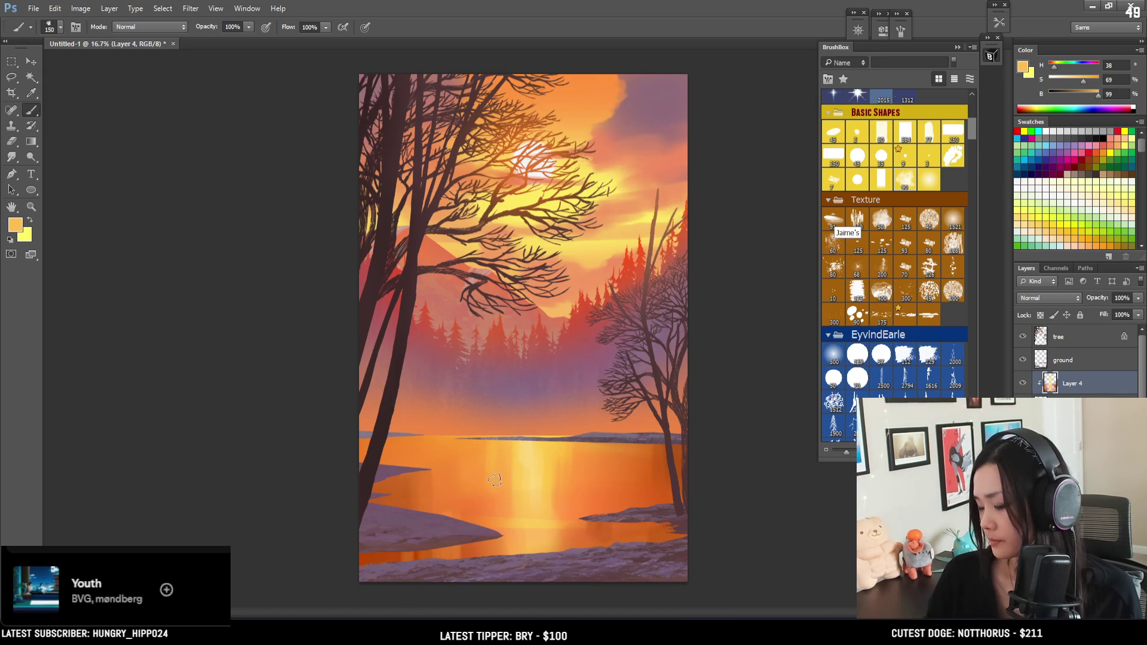
Sample a light yellow-orange from the lake reflection and make the brush smaller
left_click(505, 513, "alt")
key("bracketleft")
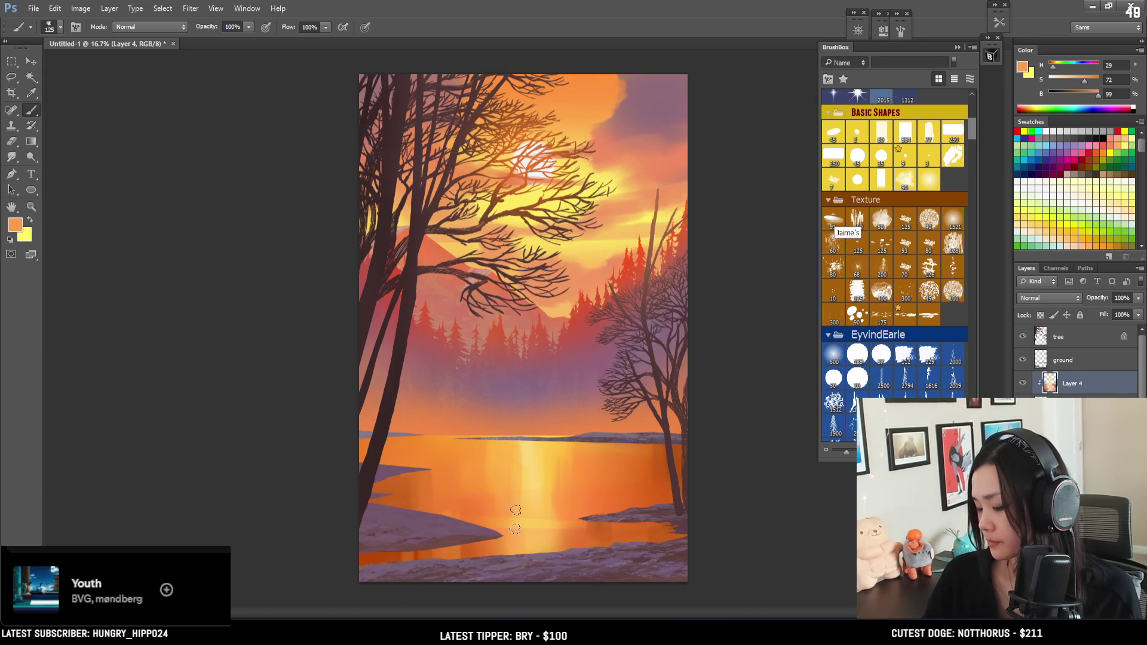
left_click(529, 499, "alt")
key("bracketleft")
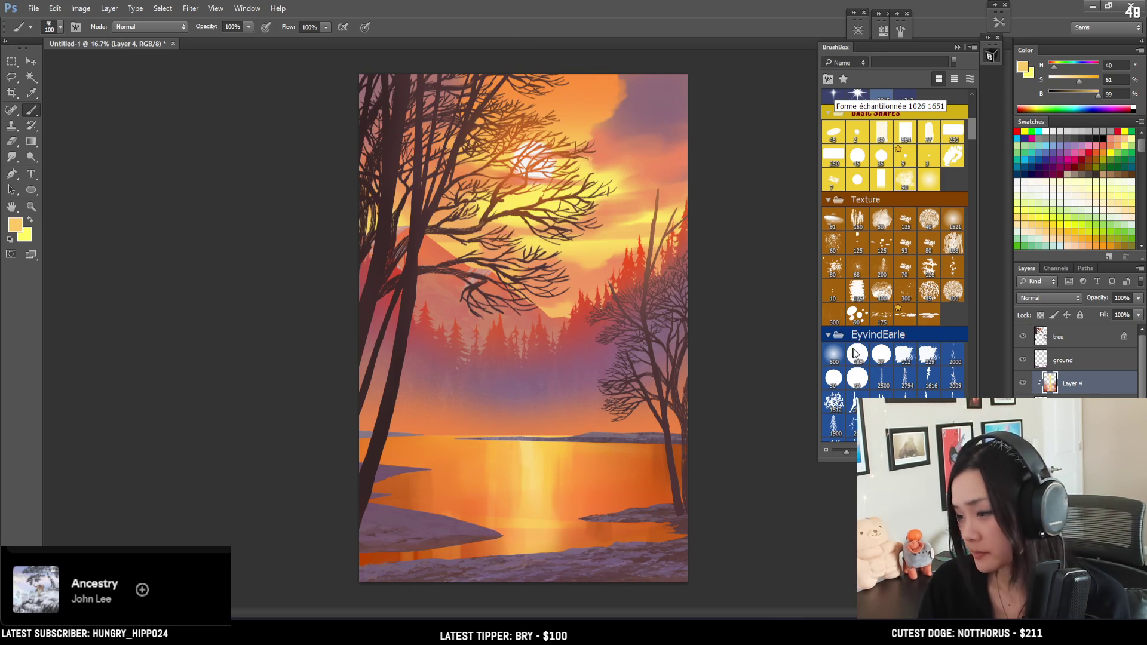
Make the ground layer active and zoom in to 25%
key("alt+bracketright")
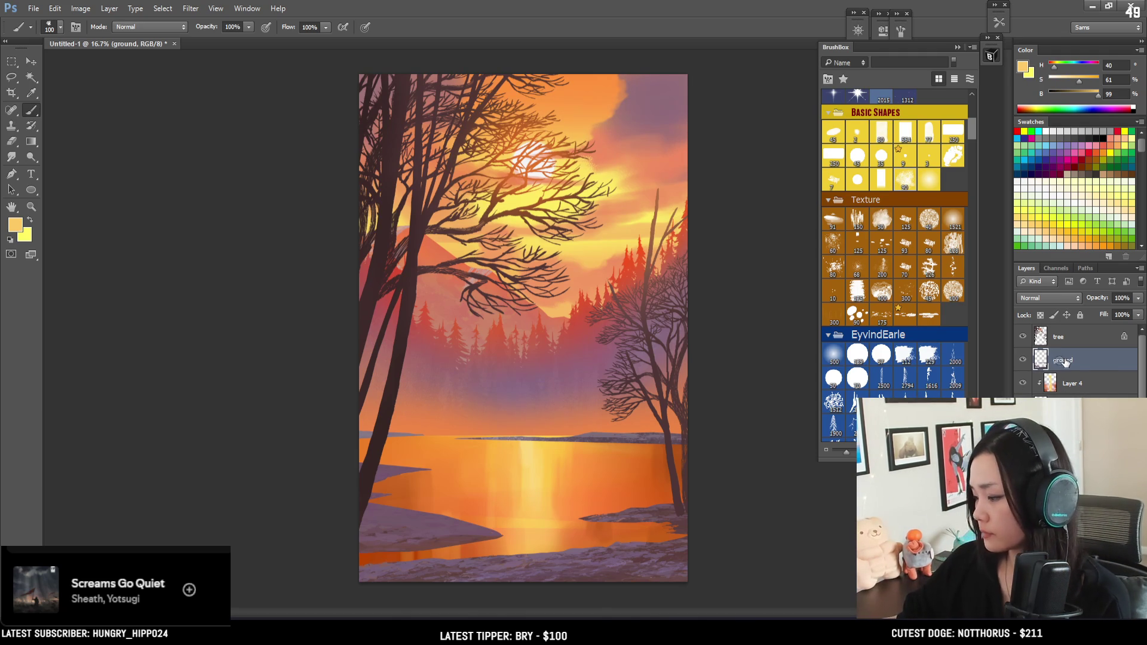
key("ctrl+plus")
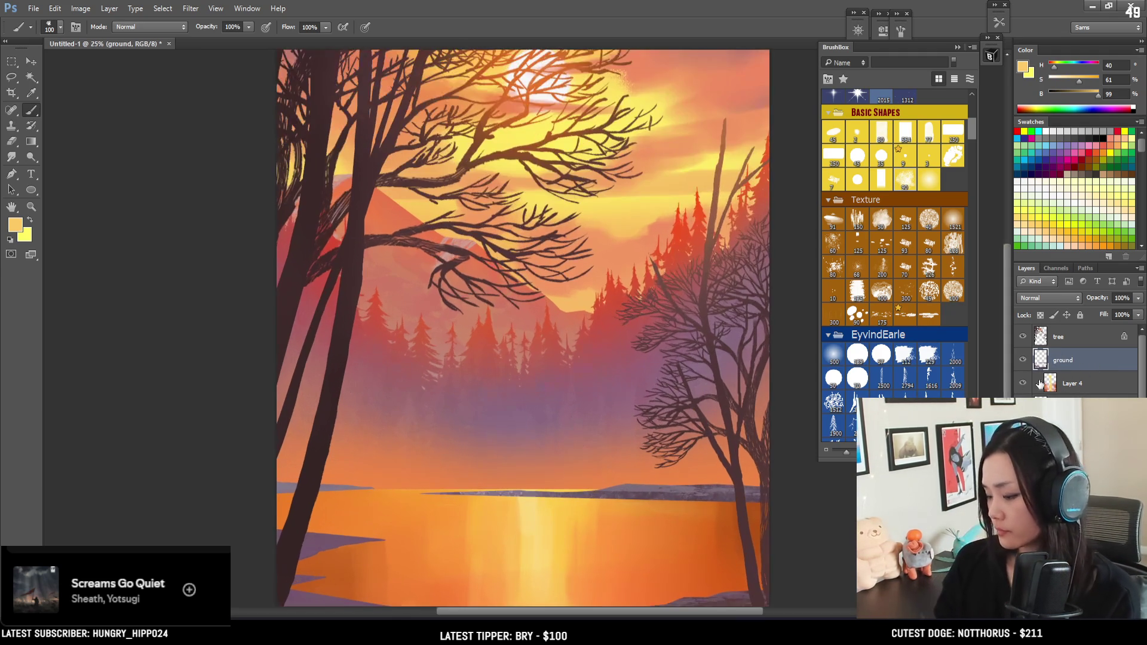
Lasso the far horizon shoreline and narrow it from the left to about 67% width
left_click_drag(530, 487, 505, 422)
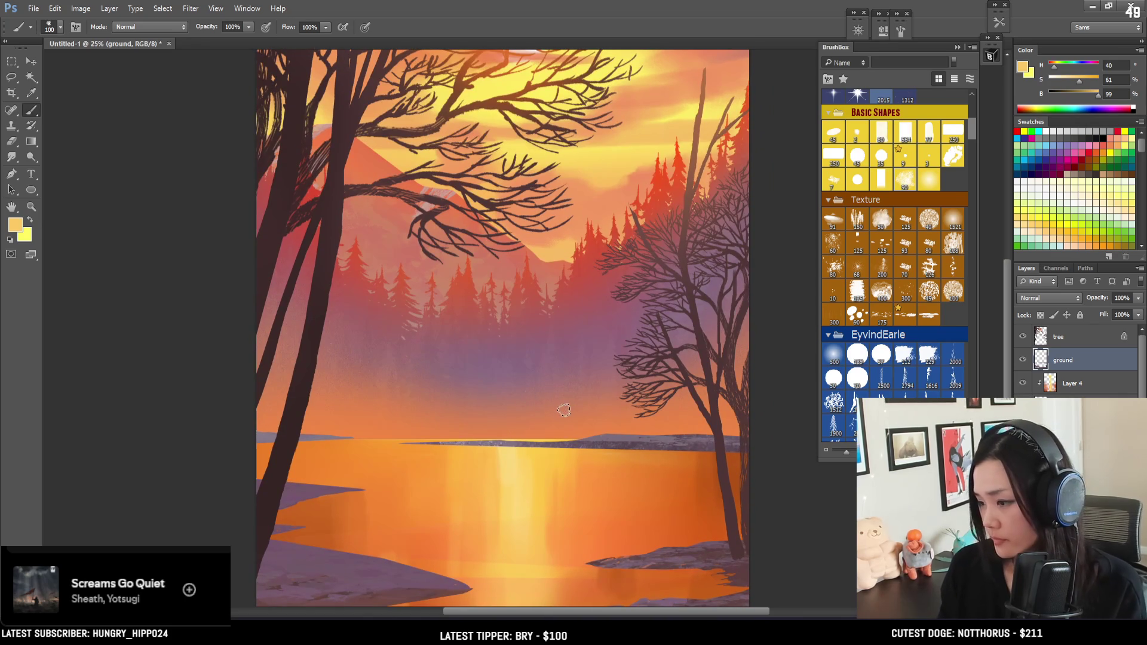
key("l")
mouse_move(526, 411)
left_mouse_down()
mouse_move(361, 447)
mouse_move(722, 476)
mouse_move(774, 419)
mouse_move(744, 405)
left_mouse_up()
key("ctrl+t")
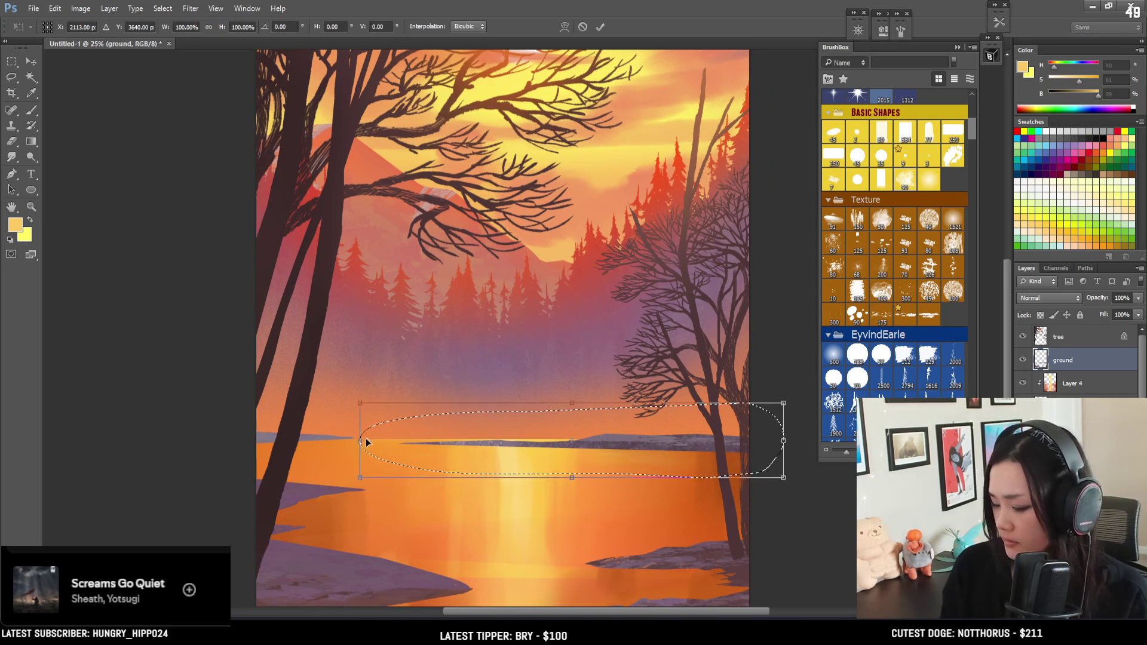
mouse_move(369, 441)
left_mouse_down()
mouse_move(526, 478)
mouse_move(500, 481)
left_mouse_up()
key("Return")
key("ctrl+d")
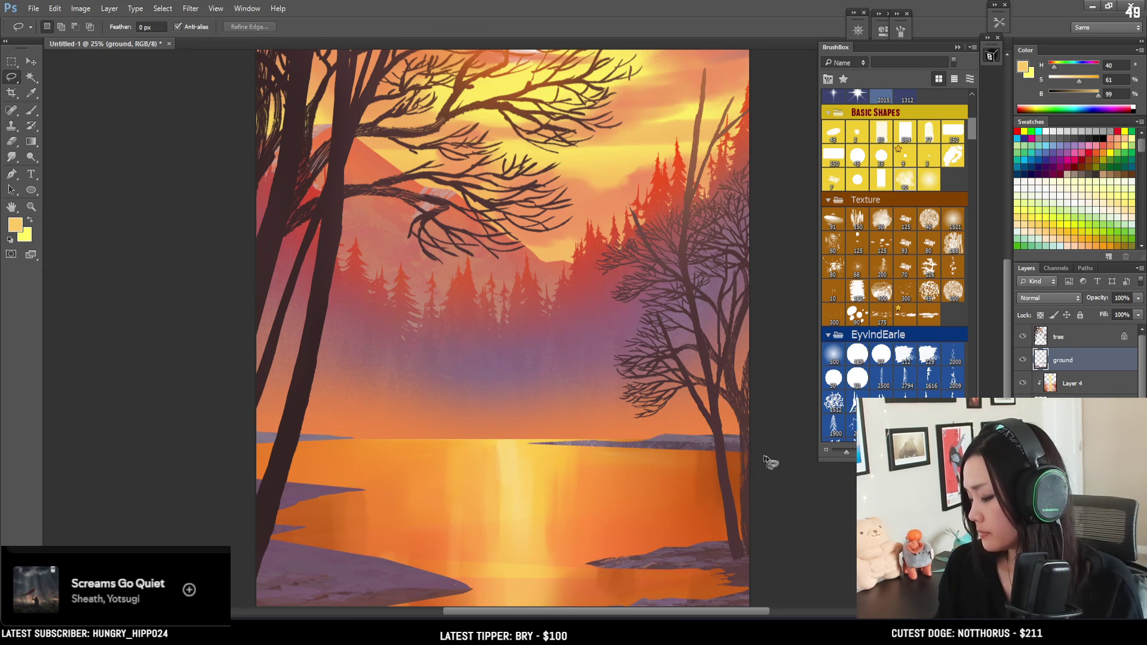
key("ctrl+minus")
key("ctrl+minus")
key("ctrl+plus")
key("e")
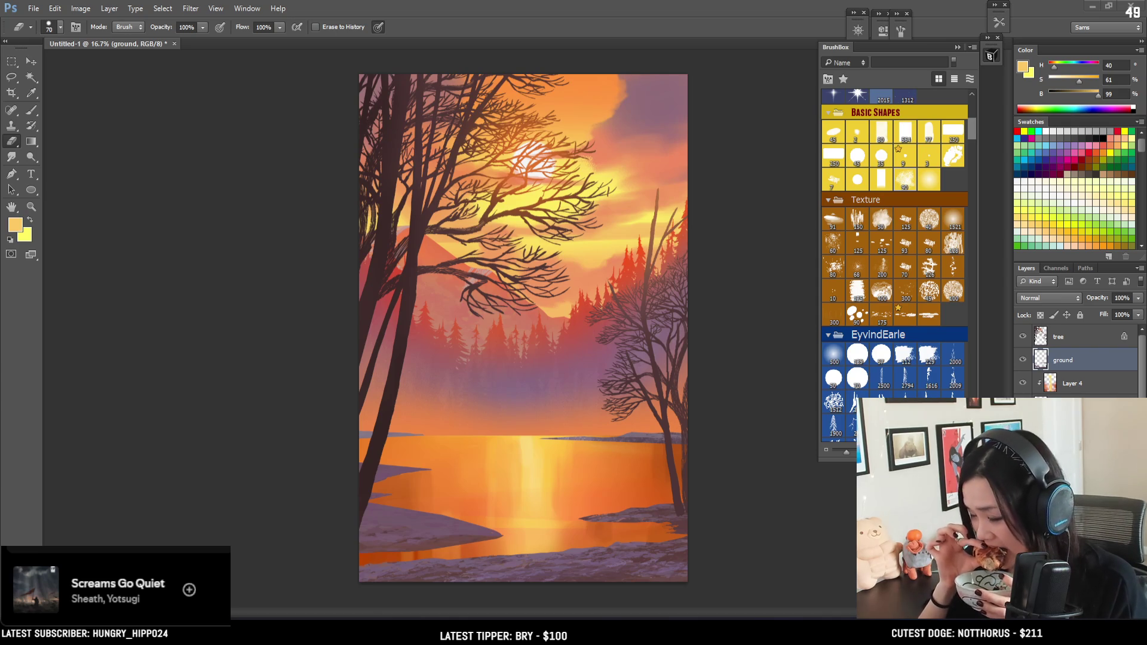
Select the tree layer with the Brush and resize it from 900 to 500 px
key("alt+bracketright")
key("b")
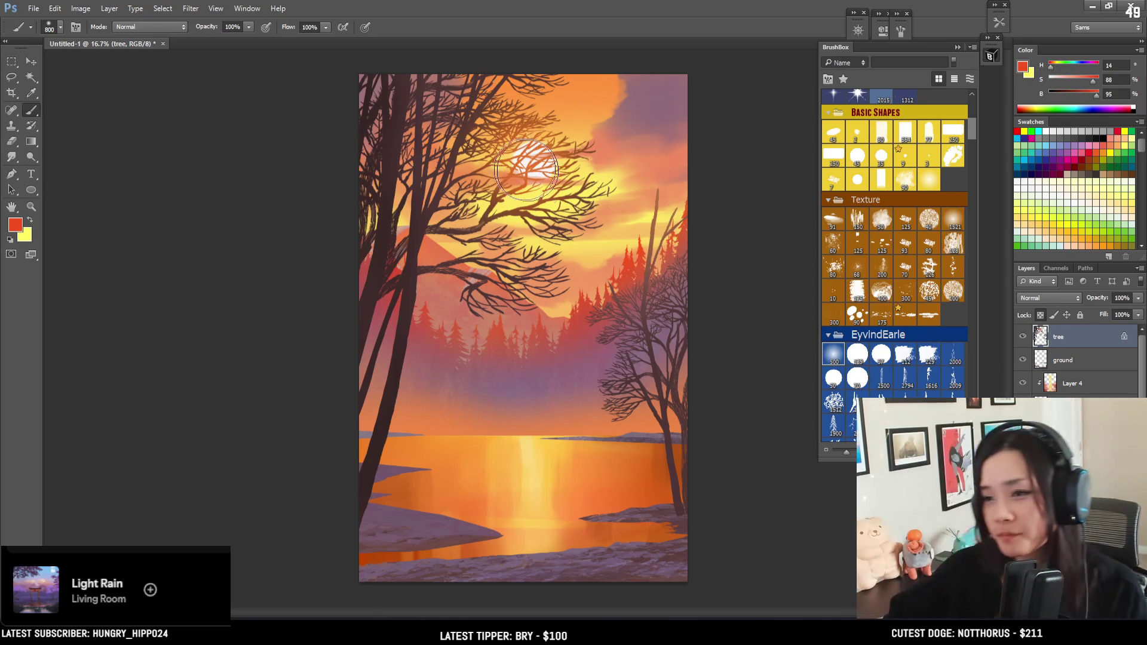
key("bracketright")
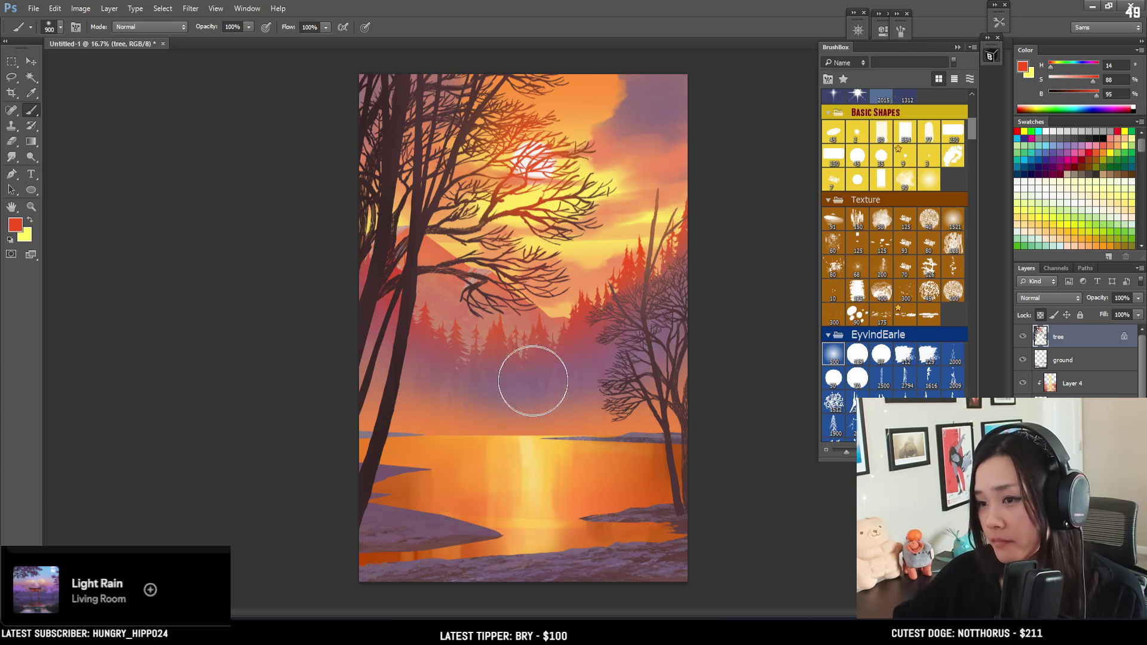
key("bracketleft")
key("bracketleft")
key("bracketleft")
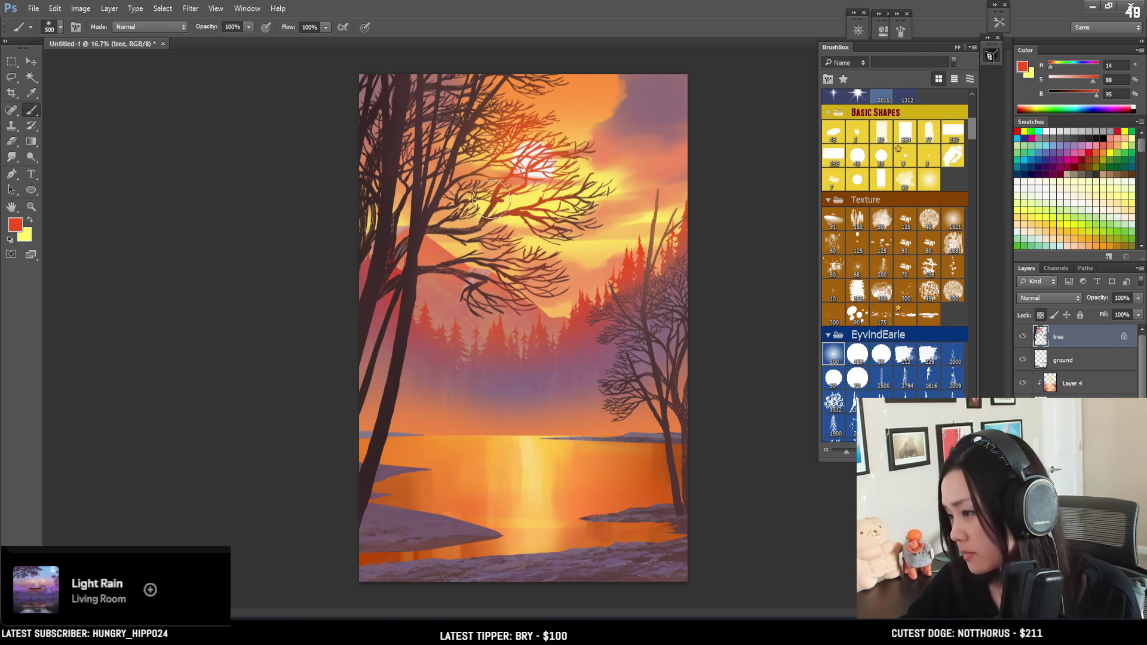
key("bracketleft")
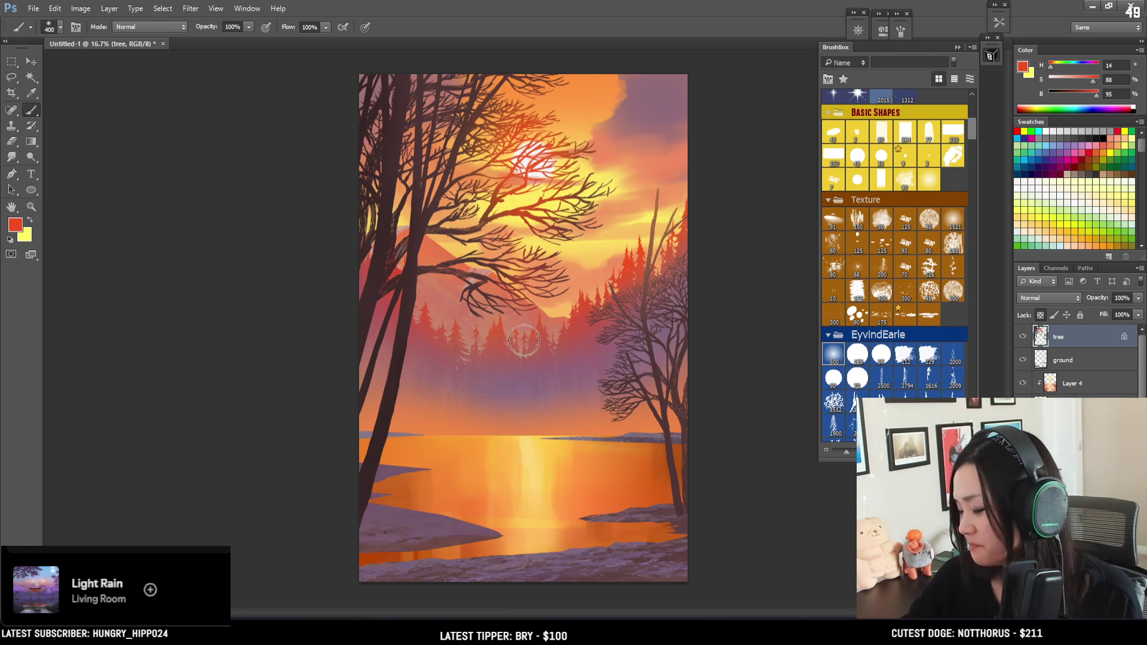
key("bracketright")
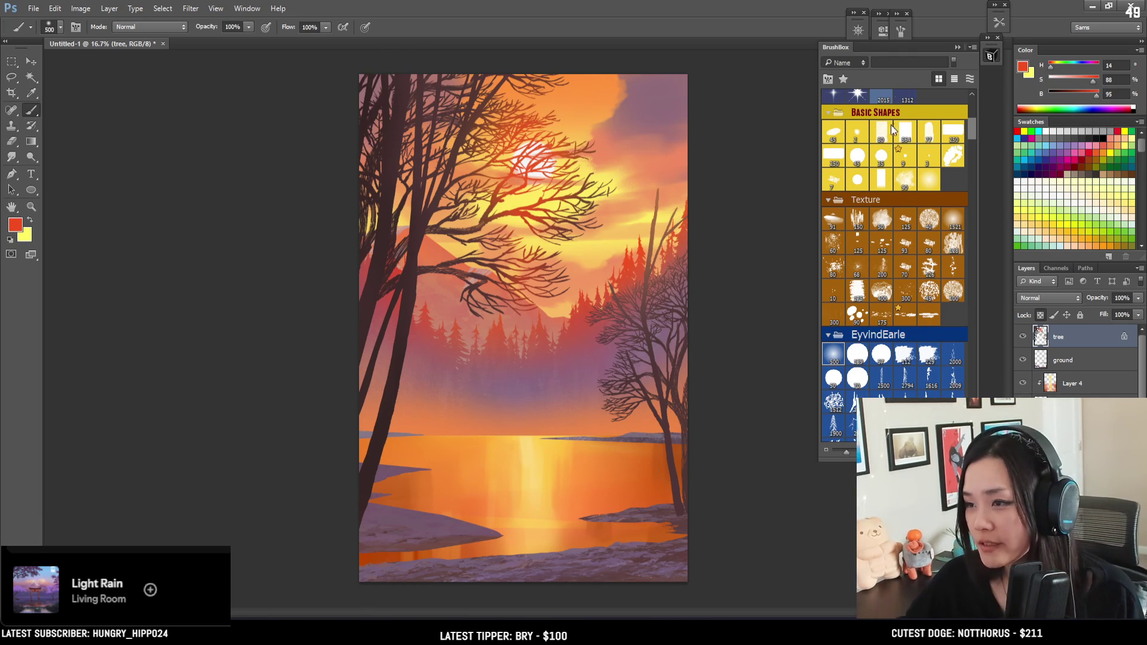
left_click(837, 159)
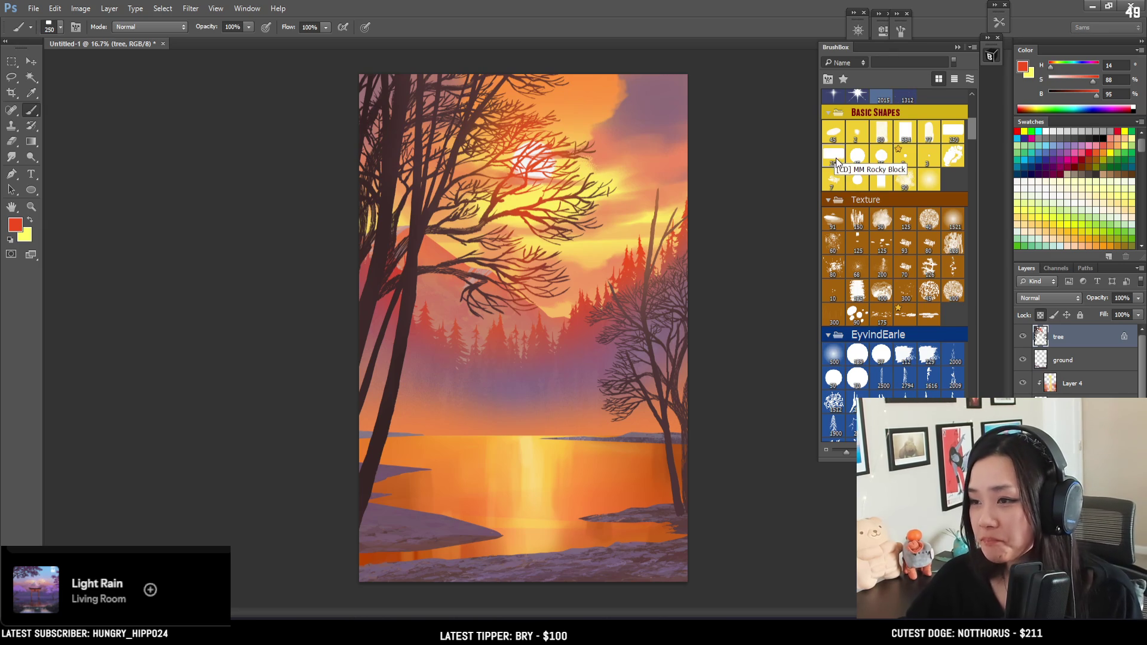
left_click(382, 234, "alt")
left_click(391, 518, "alt")
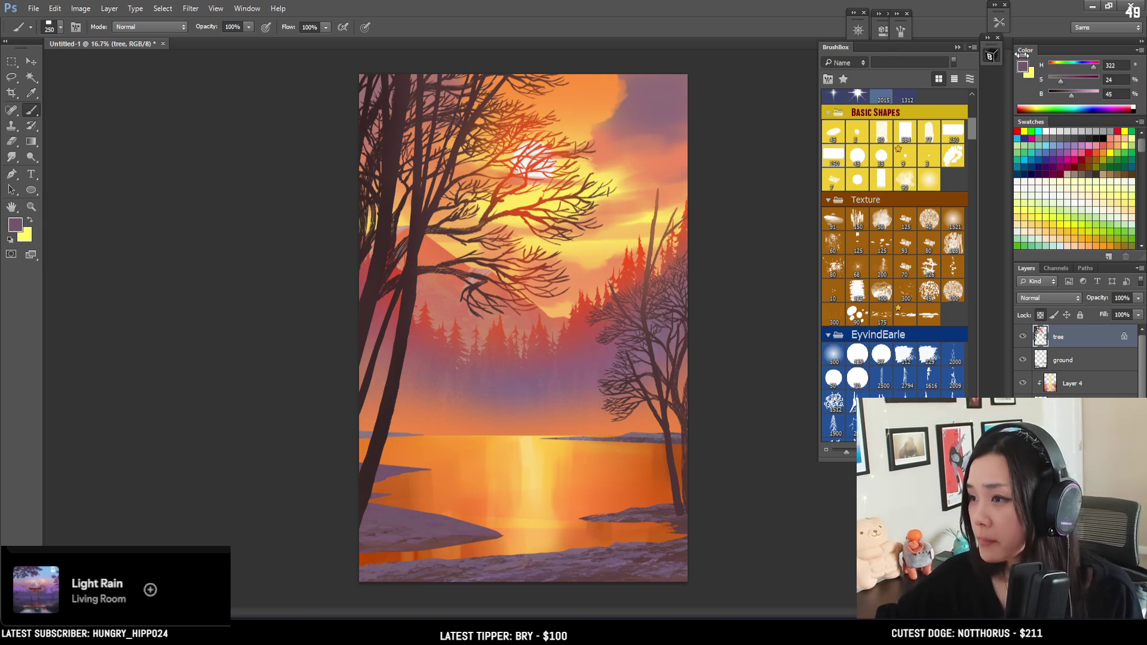
left_click_drag(1071, 96, 1063, 98)
key("bracketright")
key("bracketright")
key("bracketright")
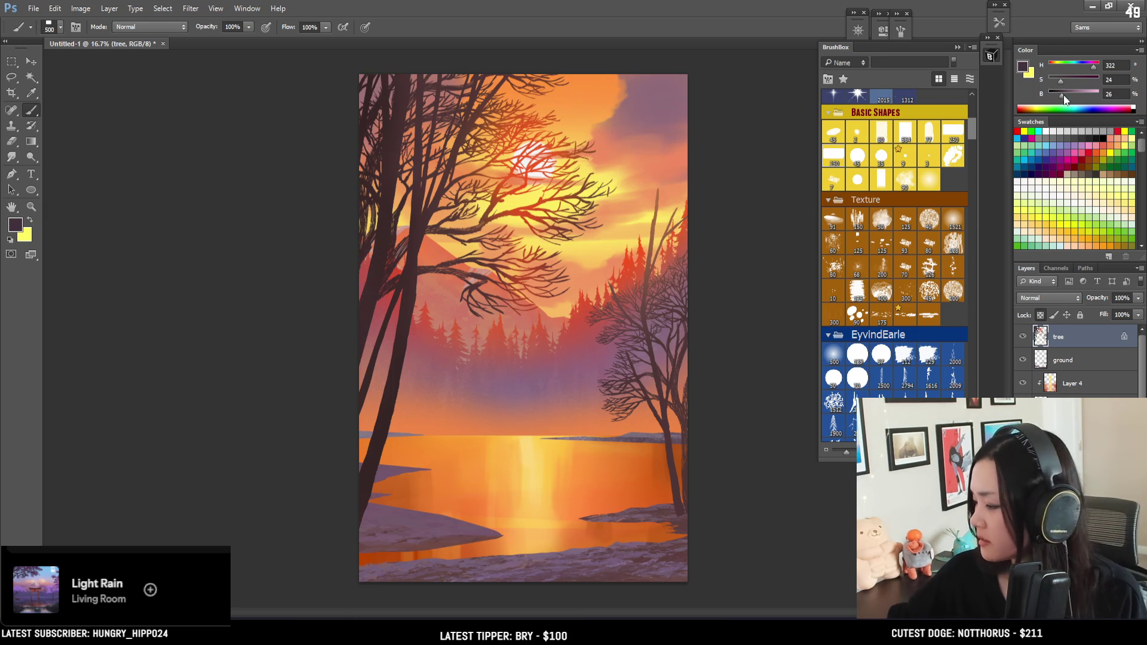
left_click_drag(1062, 97, 1055, 96)
key("bracketright")
key("bracketright")
left_click_drag(376, 107, 357, 184)
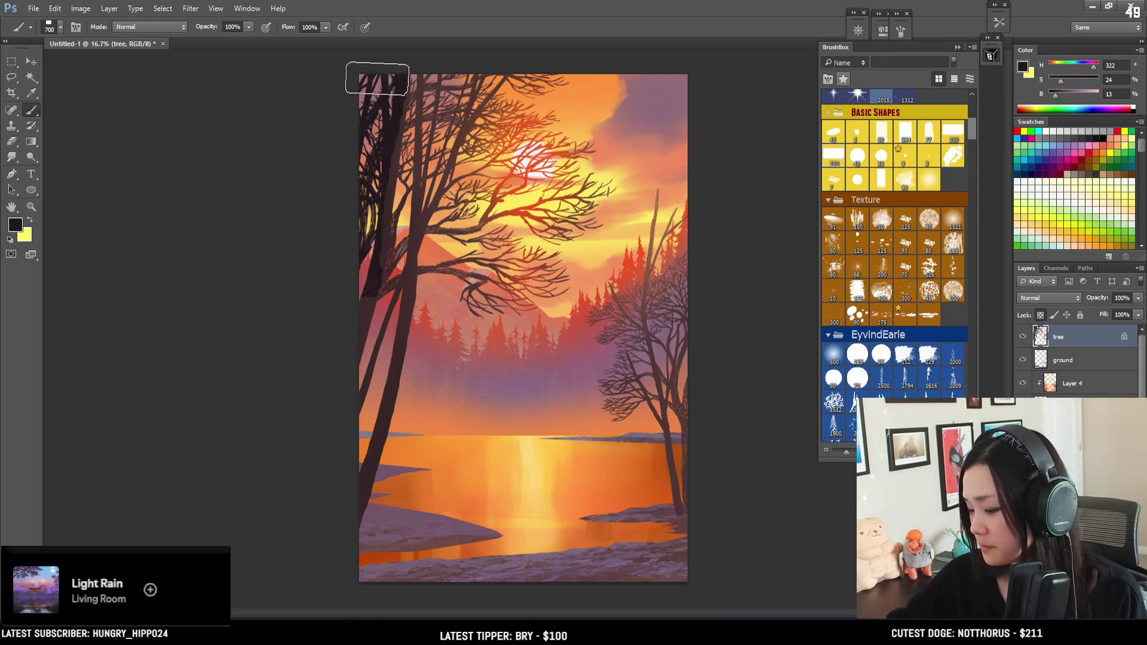
key("ctrl+z")
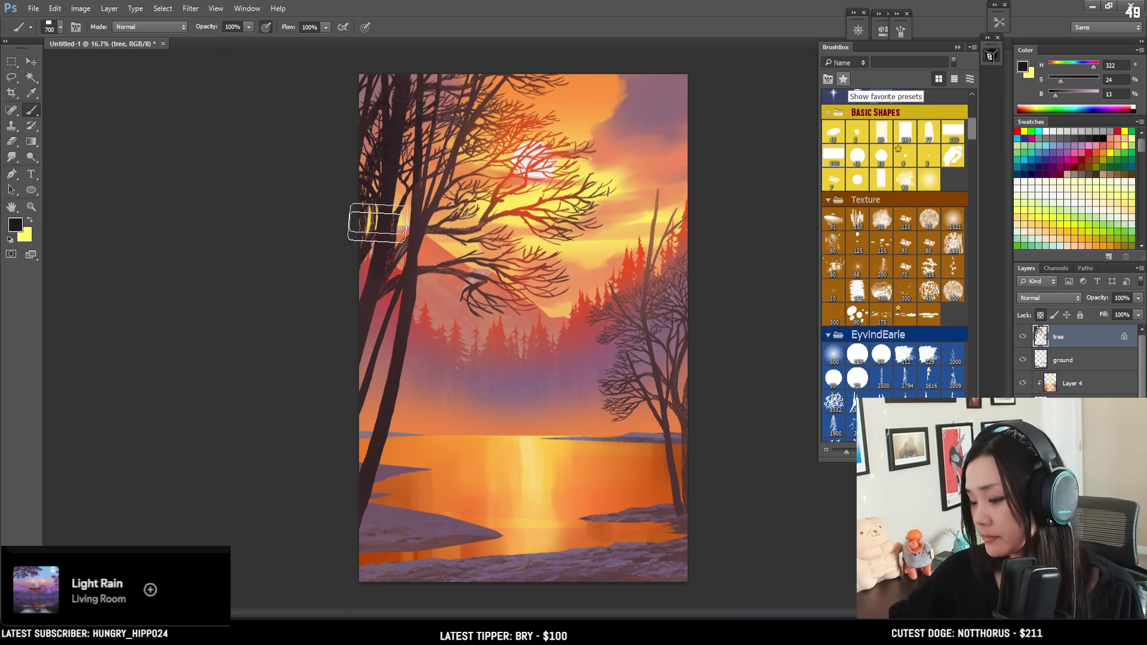
key("bracketleft")
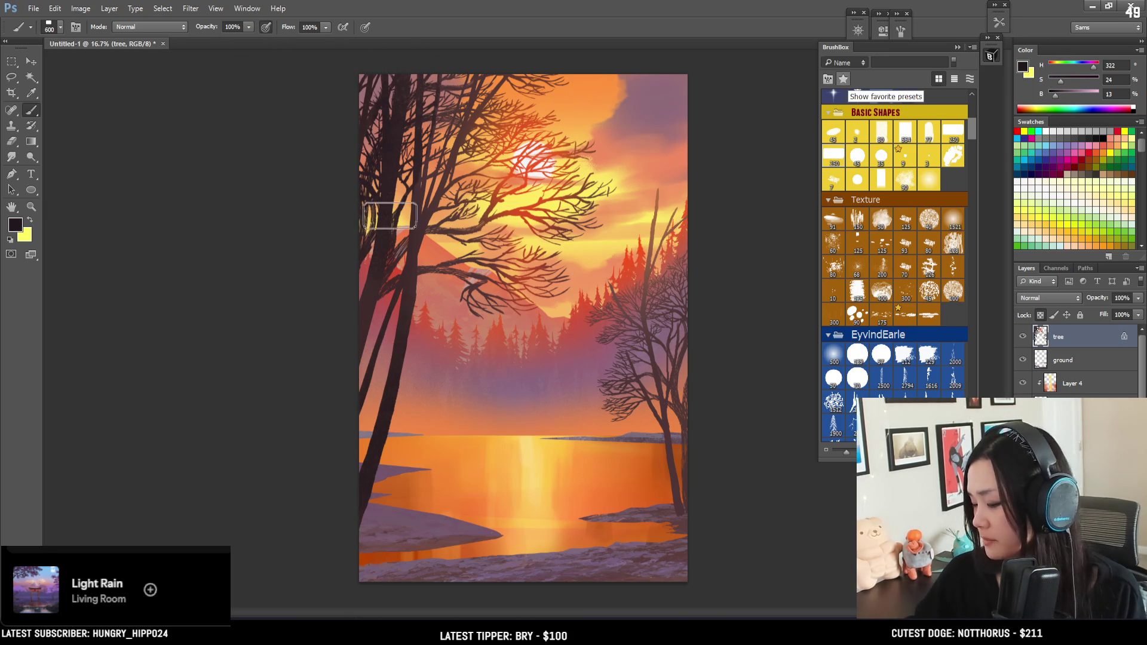
left_click_drag(1056, 97, 1061, 99)
key("bracketleft")
key("bracketleft")
key("bracketleft")
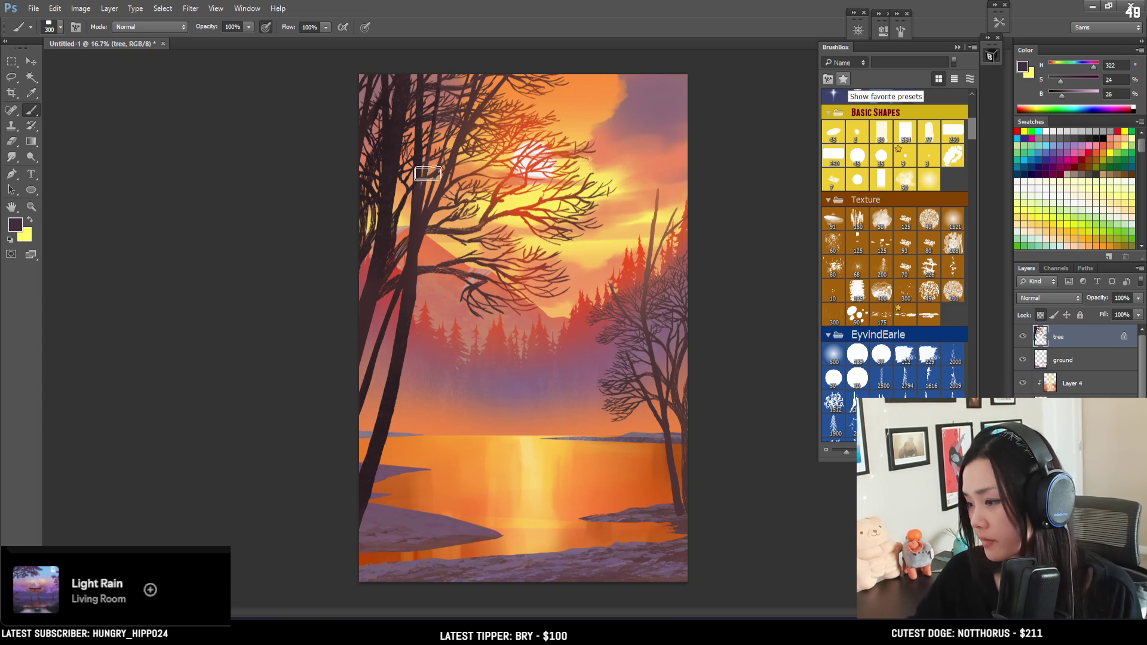
key("bracketleft")
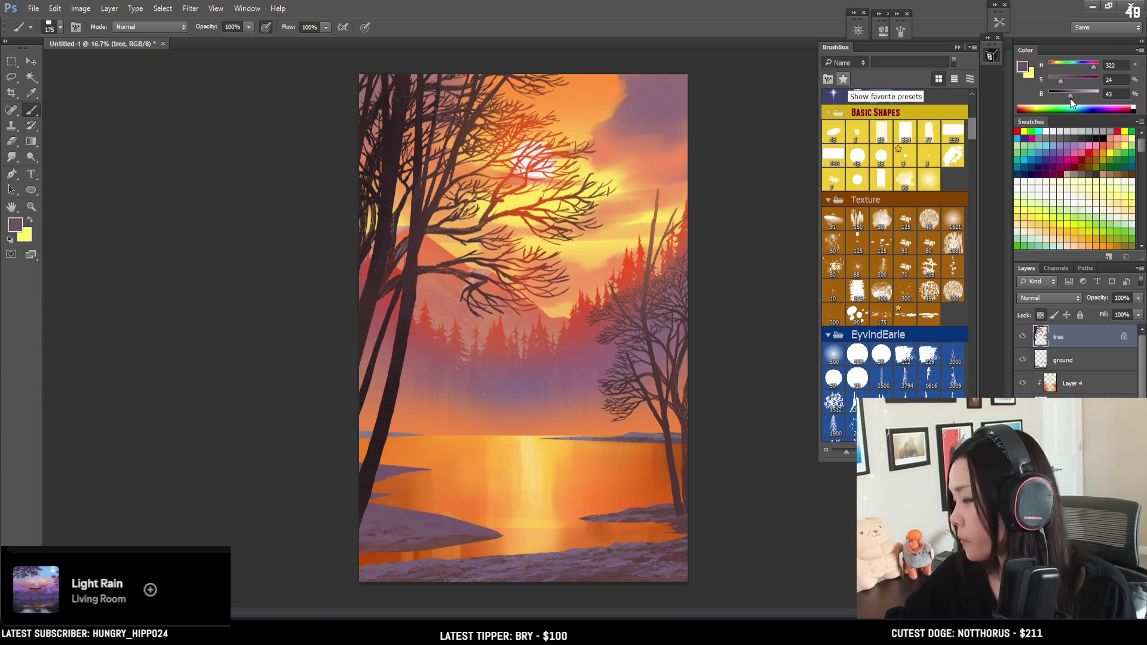
left_click(381, 264, "alt")
key("bracketleft")
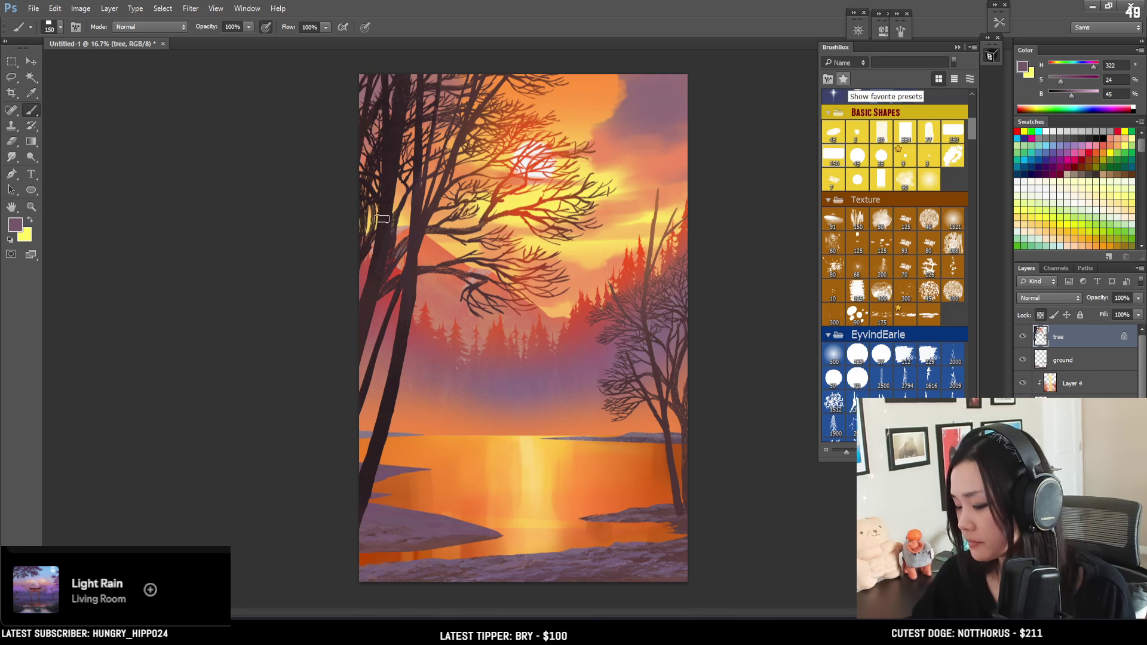
key("bracketright")
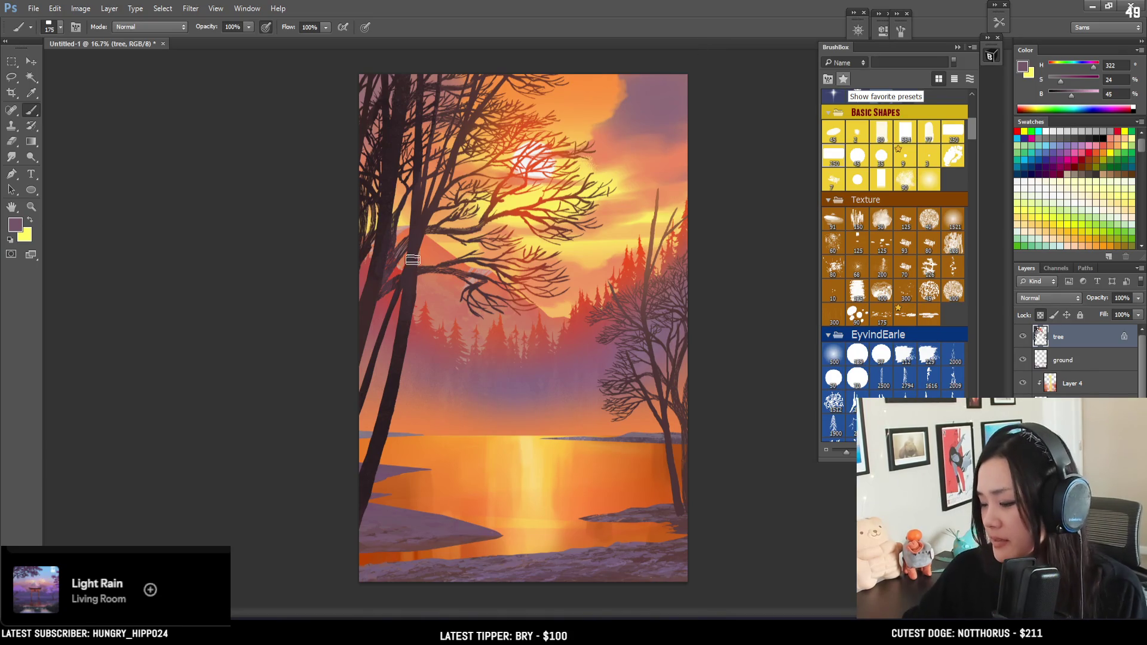
key("bracketright")
key("bracketright")
key("bracketright")
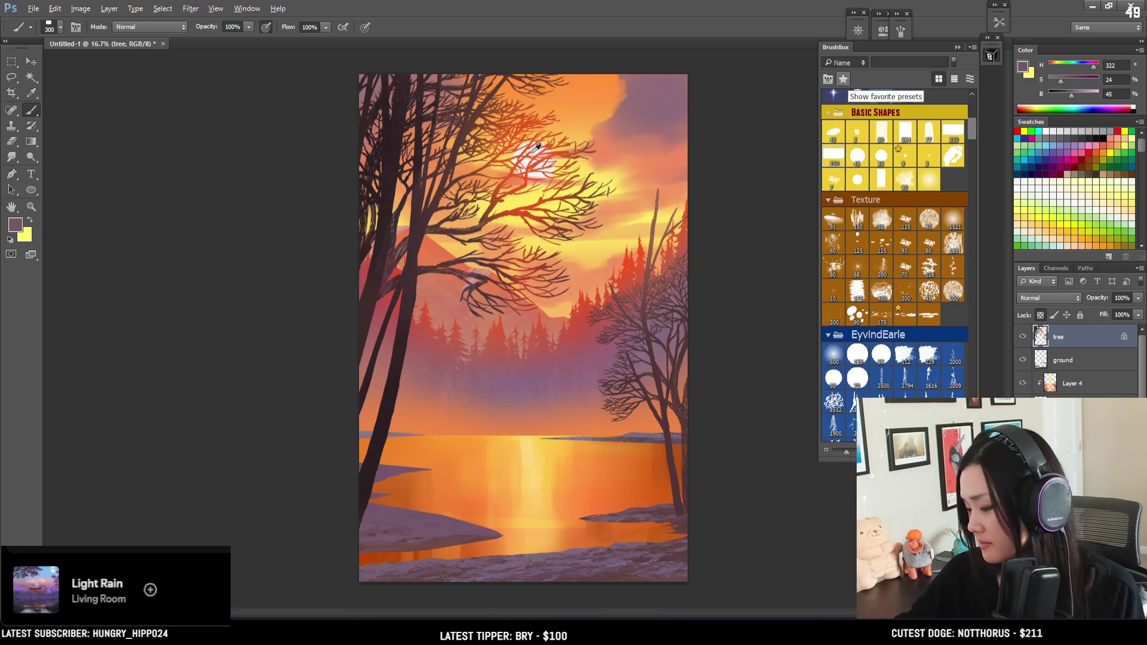
left_click(512, 205, "alt")
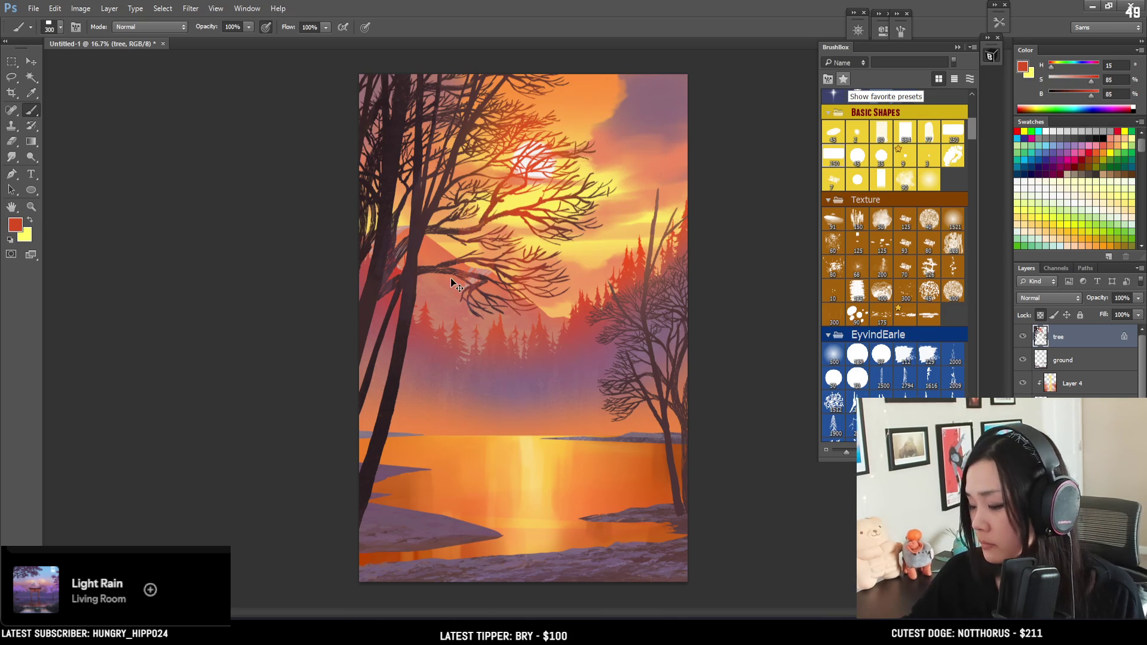
key("bracketright")
key("bracketright")
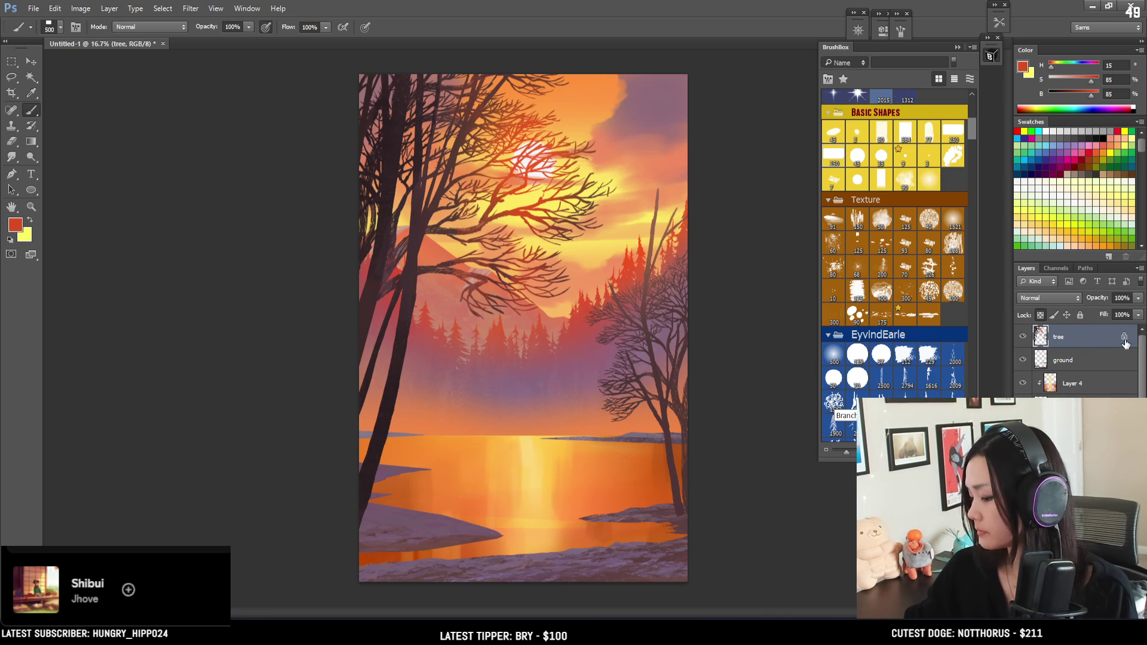
key("ctrl+plus")
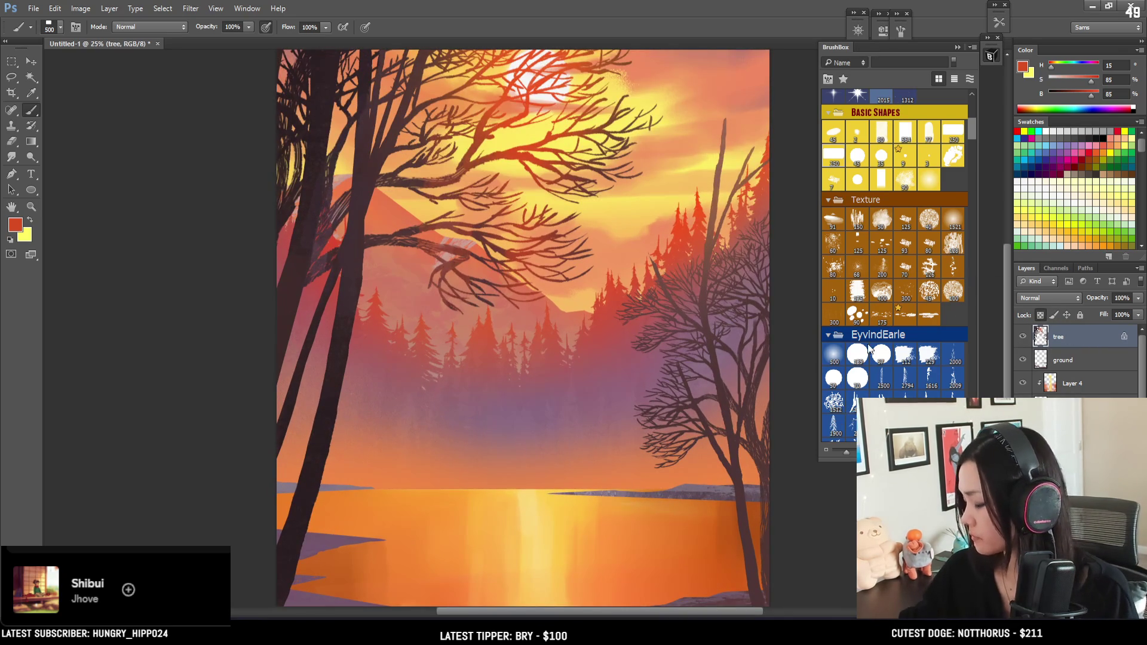
Choose the 128 px Texture brush at size 30, sample trunk browns, and unlock the tree layer
left_click(953, 245)
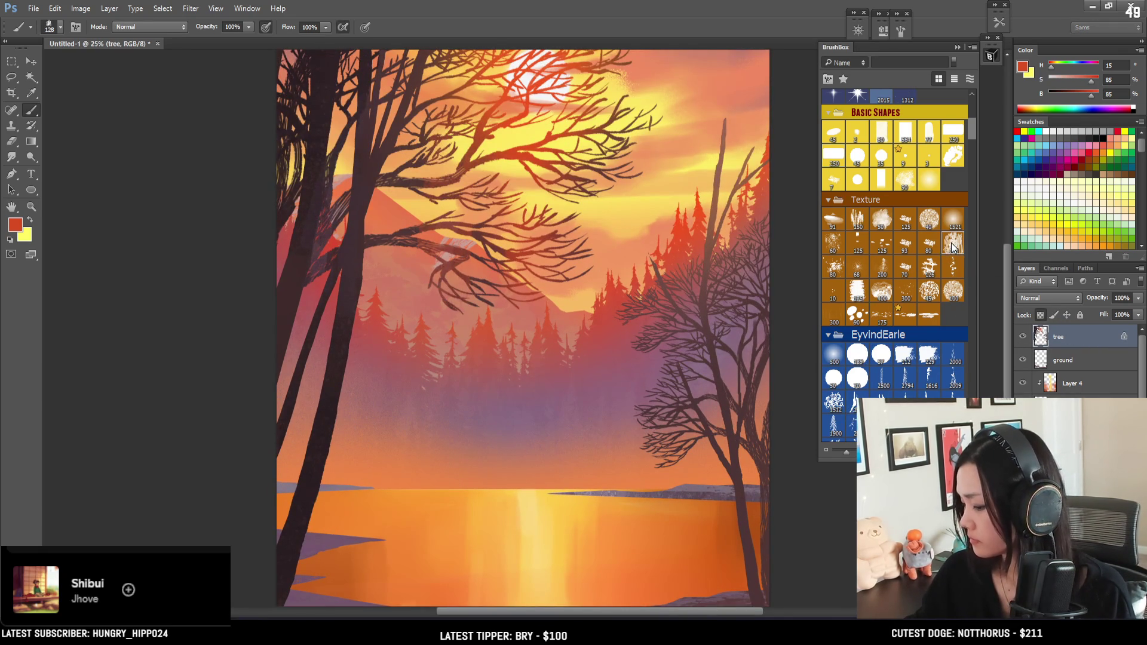
left_click_drag(293, 276, 310, 229, "alt")
key("bracketleft")
key("bracketleft")
key("bracketleft")
left_click(334, 250, "alt")
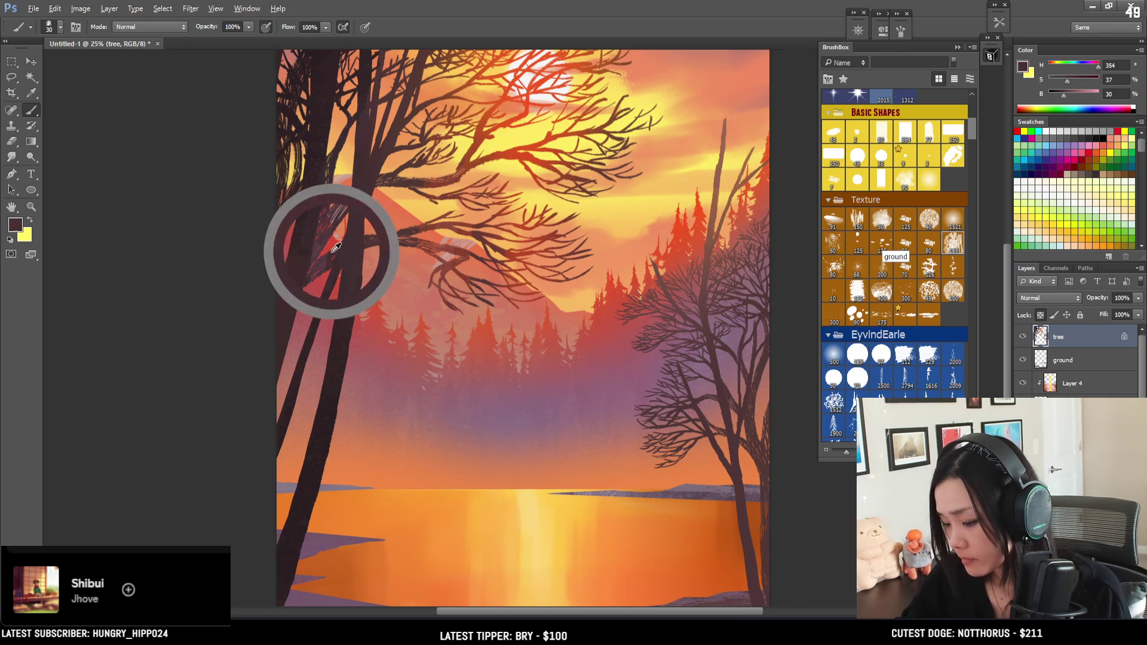
key("slash")
left_click_drag(351, 194, 296, 252)
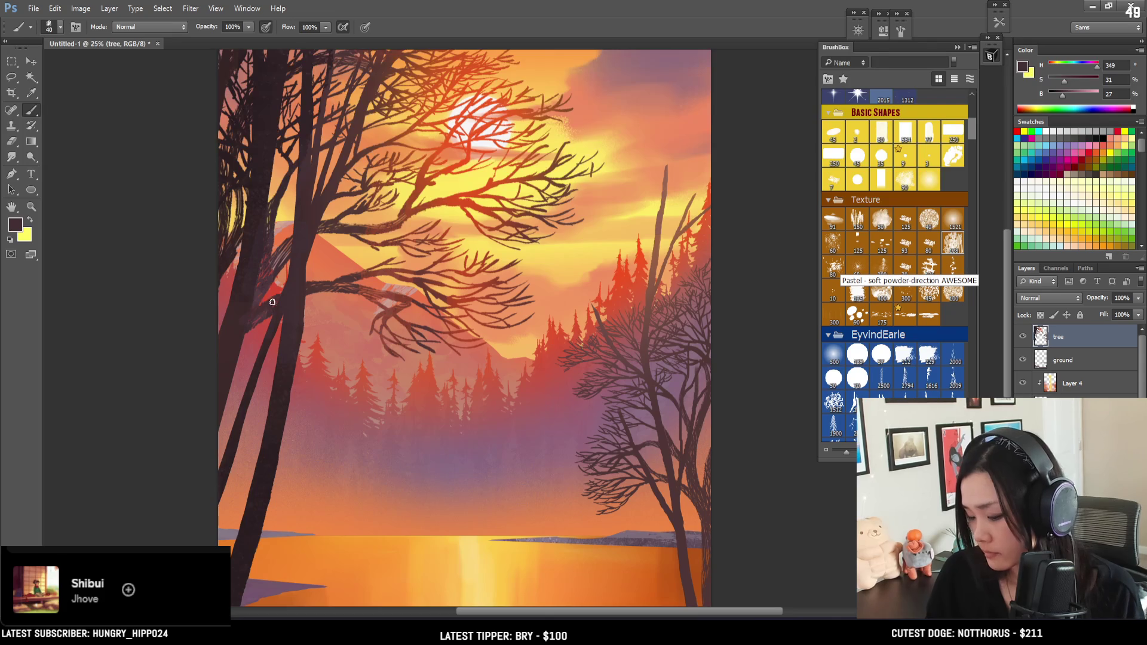
Enlarge the brush to 45 and sample trunk tones, ending on the left trunk's dark maroon
left_click(240, 312, "alt")
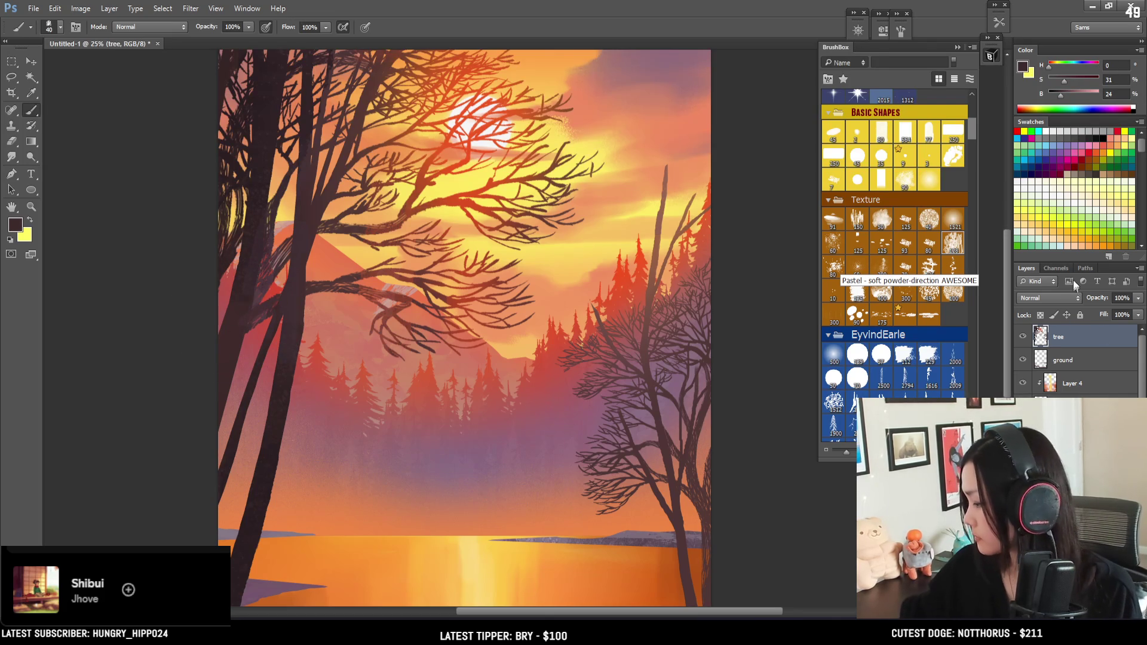
key("bracketright")
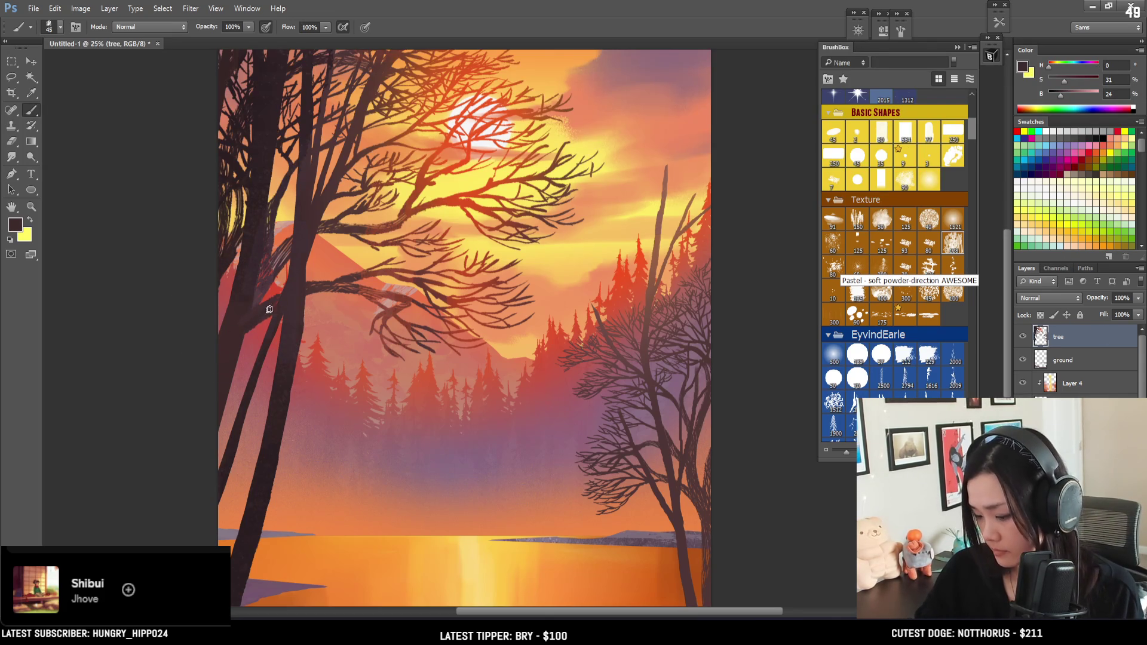
left_click(303, 290, "alt")
left_click_drag(302, 289, 367, 281)
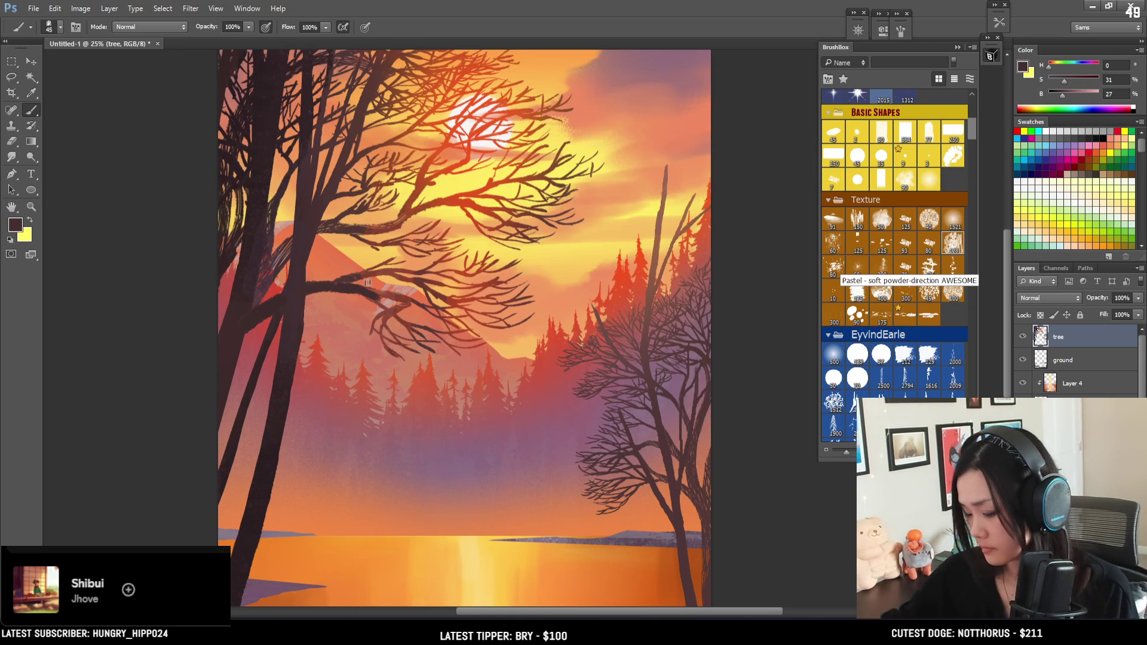
left_click(389, 292, "alt")
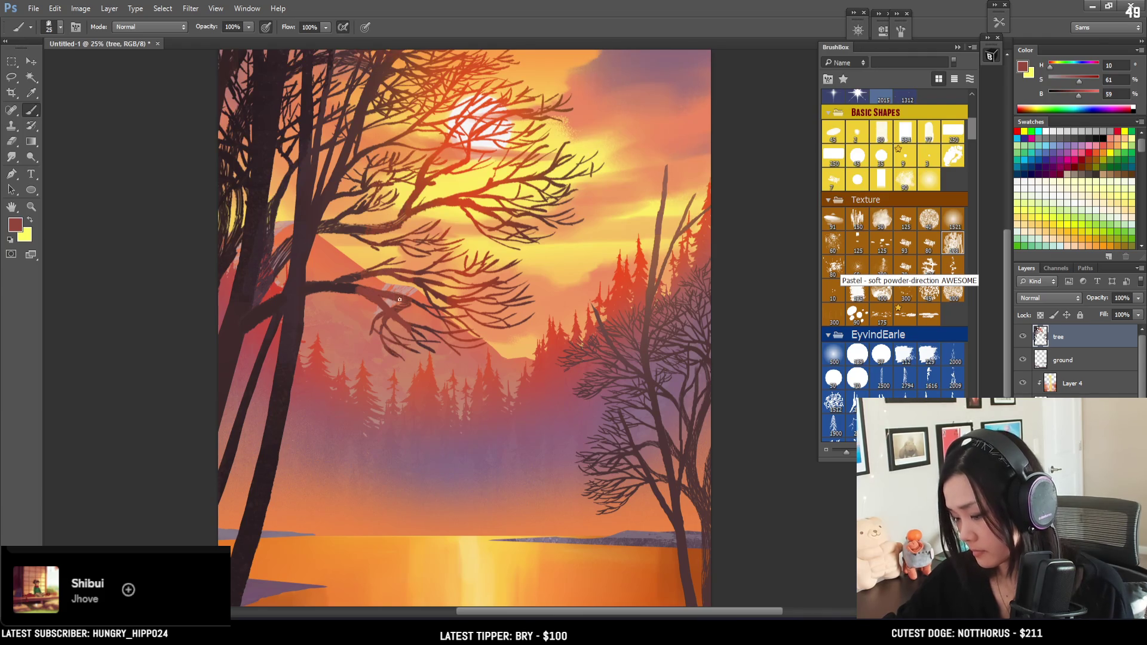
key("e")
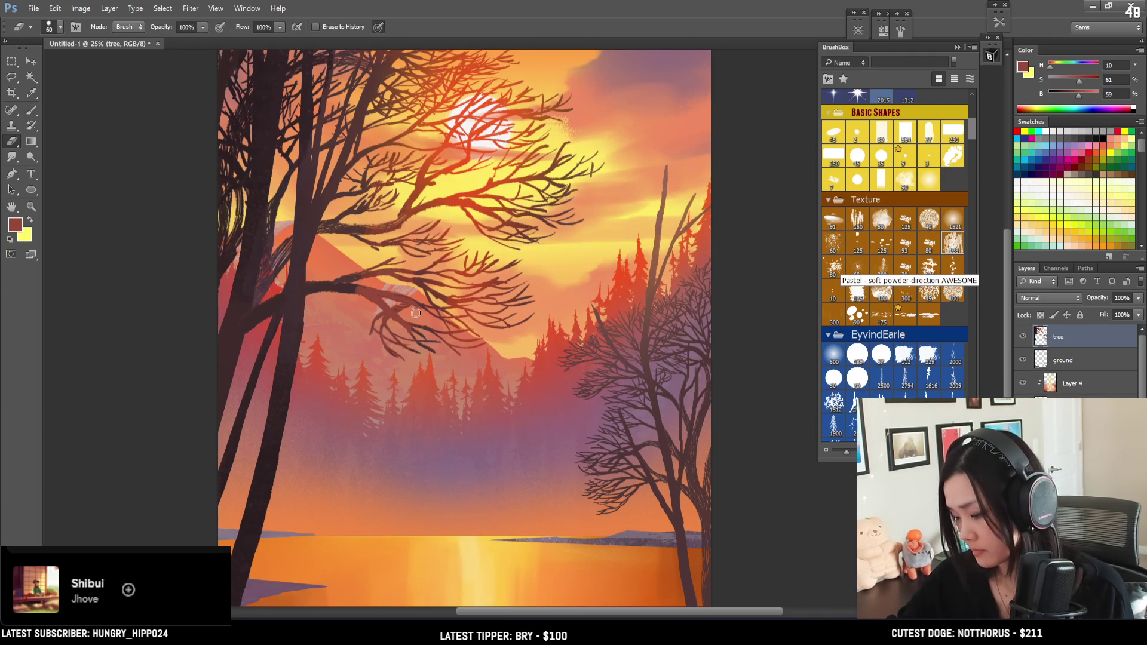
key("b")
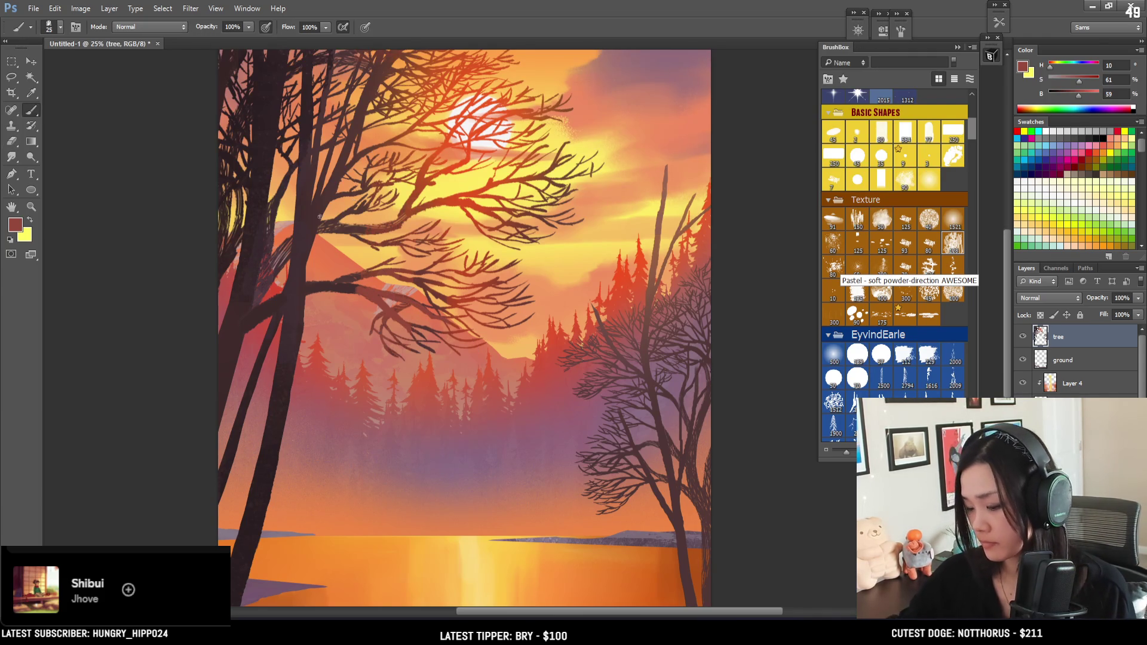
left_click(272, 266, "alt")
mouse_move(272, 266)
left_mouse_down()
mouse_move(274, 224)
mouse_move(271, 339)
mouse_move(281, 328)
left_mouse_up()
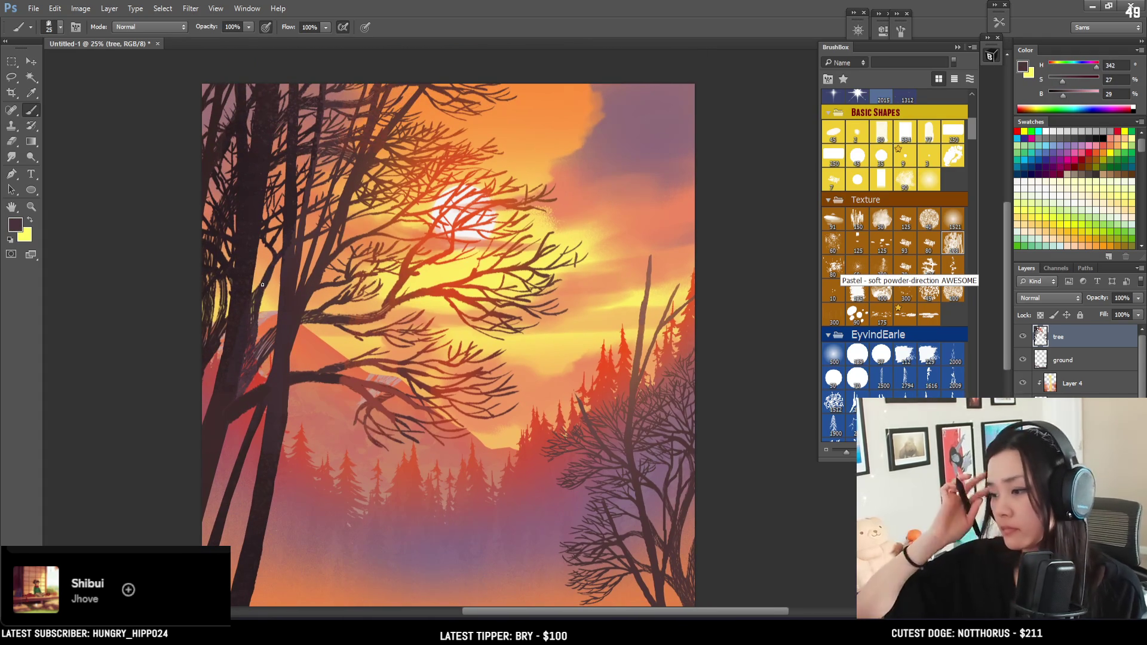
Darken a section of the left trunk and sample darker and lighter trunk tones
left_click_drag(260, 360, 266, 341)
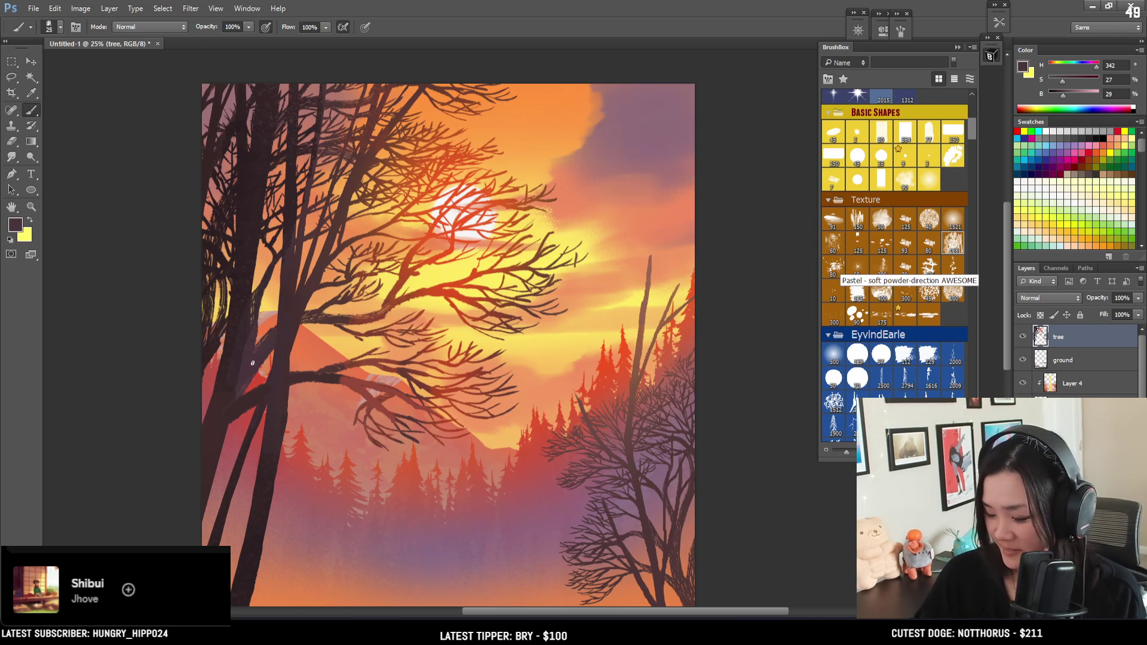
left_click(283, 321, "alt")
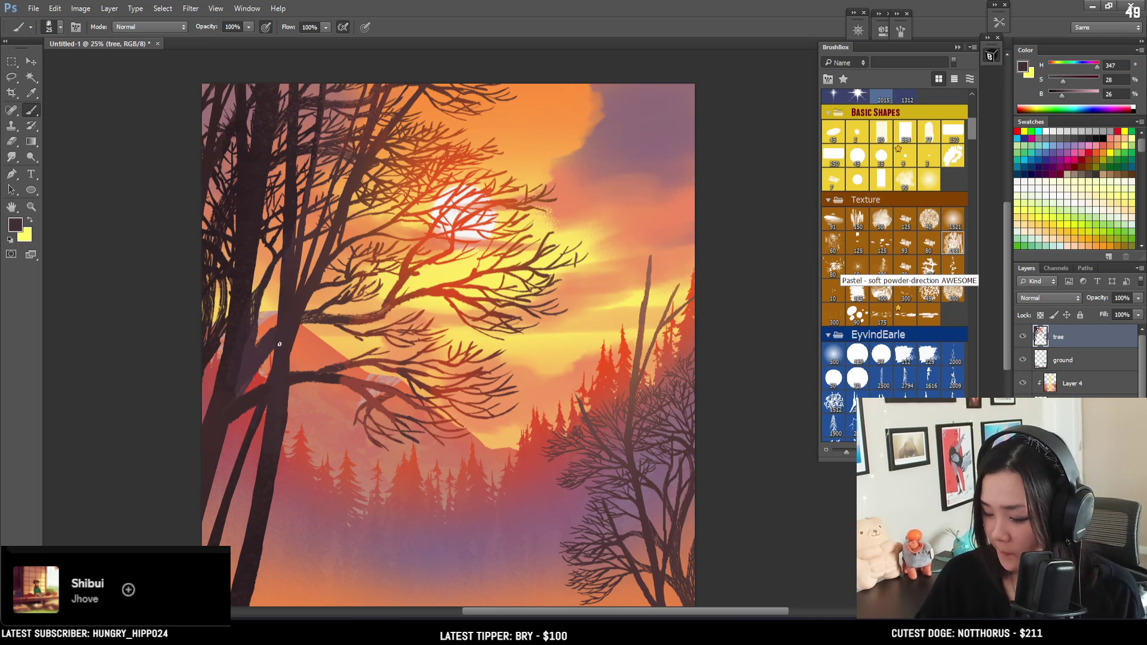
left_click(238, 397, "alt")
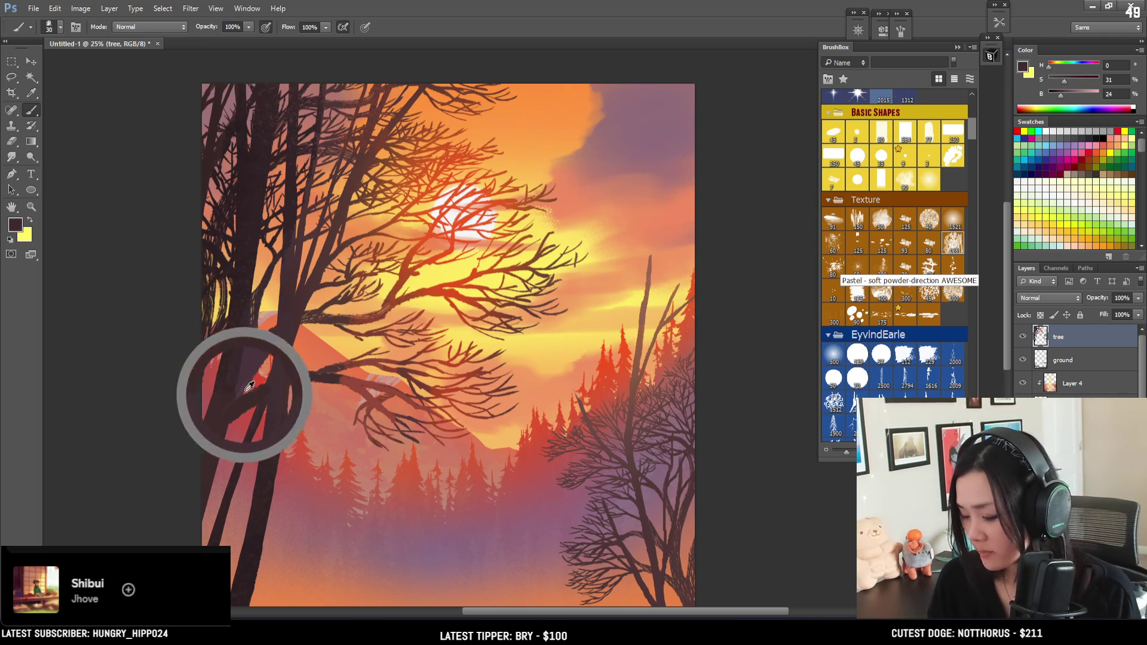
left_click(263, 286, "alt")
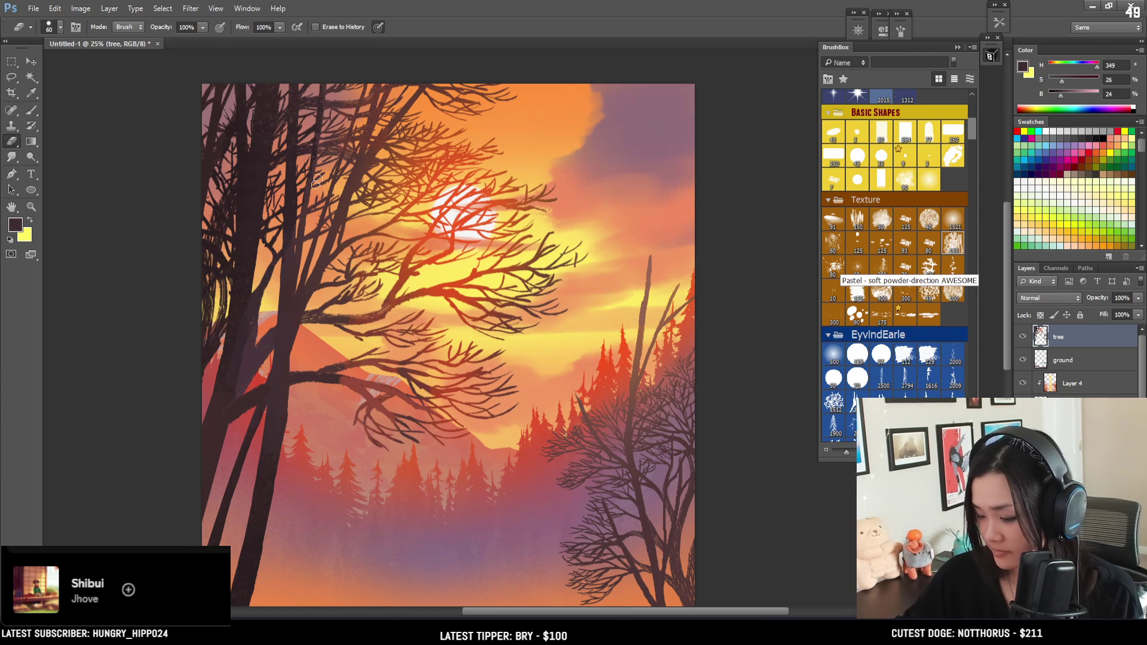
left_click(263, 326, "alt")
Return to the brush and sample darker trunk tones, down to maroon H346 S28 B18
key("e")
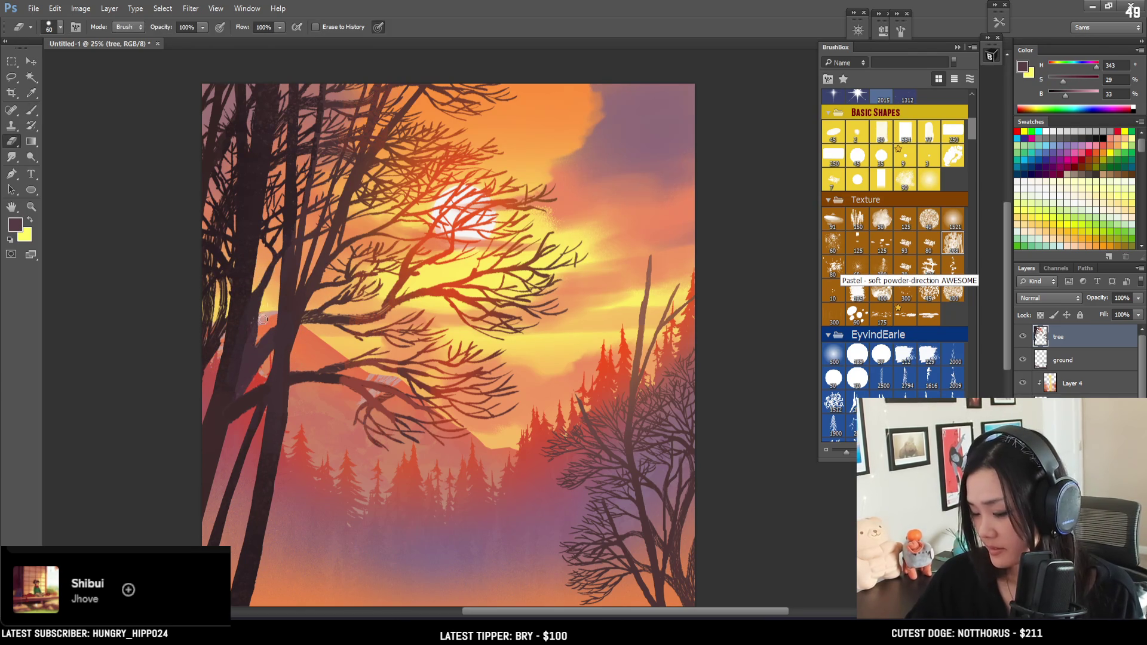
mouse_move(286, 281)
left_mouse_down()
mouse_move(271, 225)
mouse_move(206, 257)
mouse_move(217, 236)
left_mouse_up()
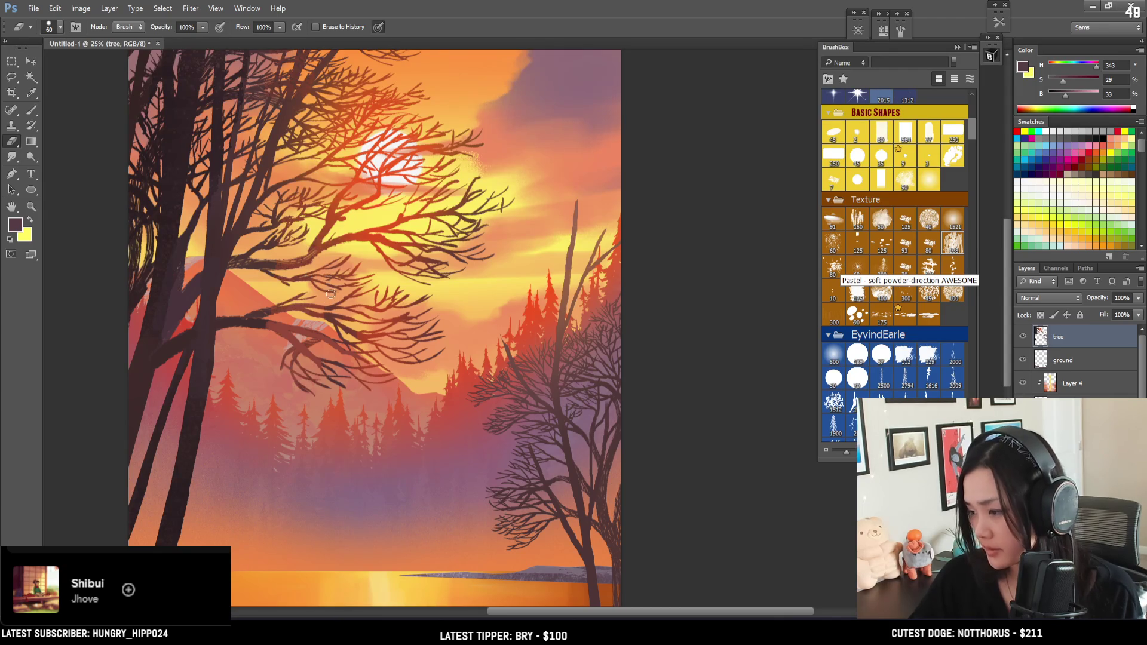
left_click_drag(345, 277, 400, 258)
key("b")
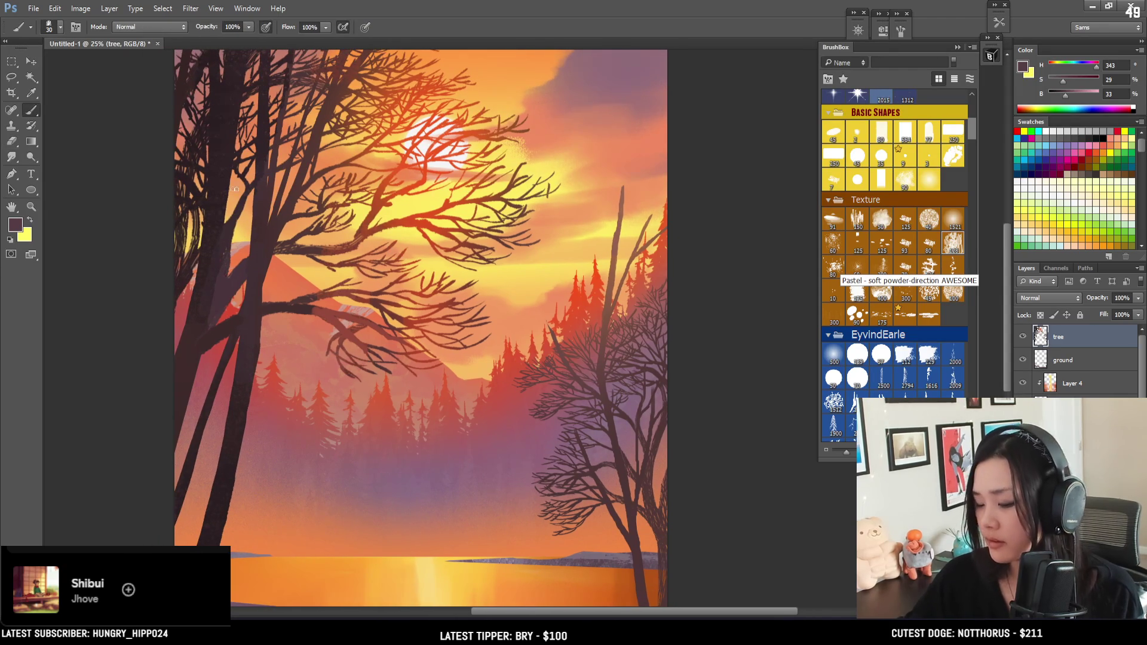
left_click(189, 265, "alt")
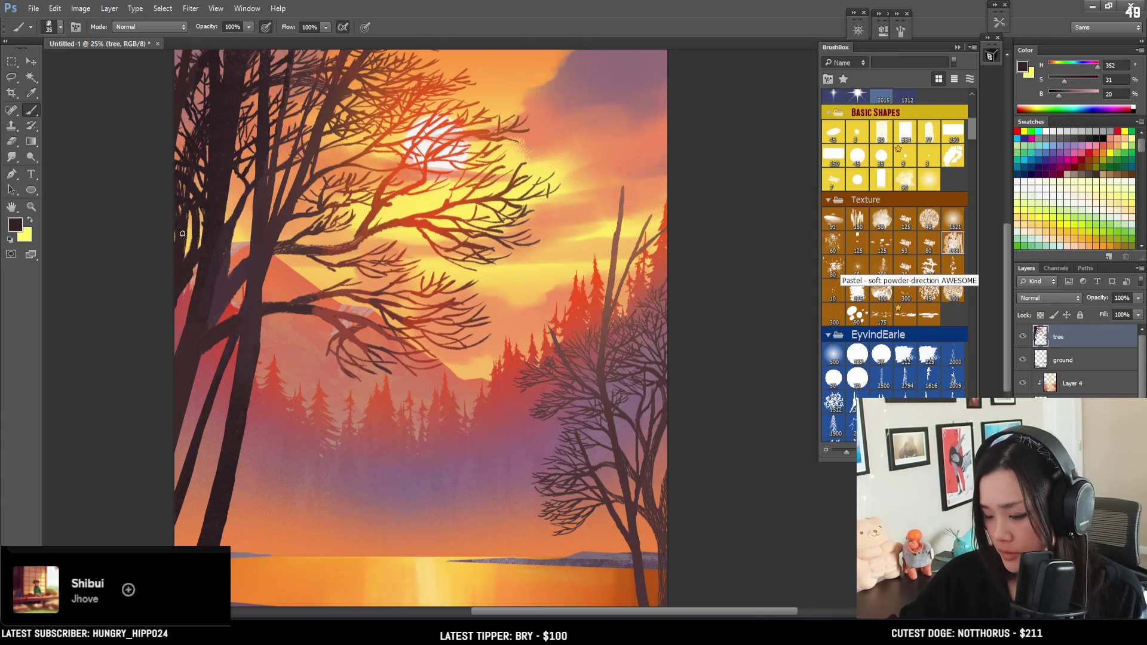
key("bracketleft")
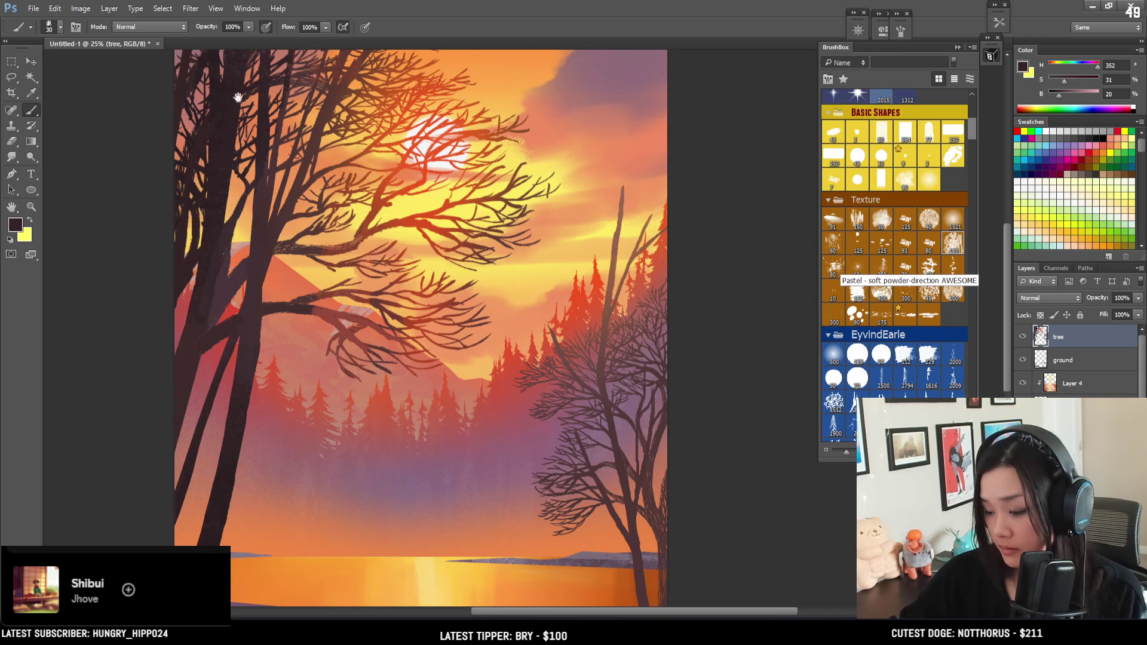
left_click_drag(234, 100, 187, 163)
key("bracketright")
left_click(152, 165, "alt")
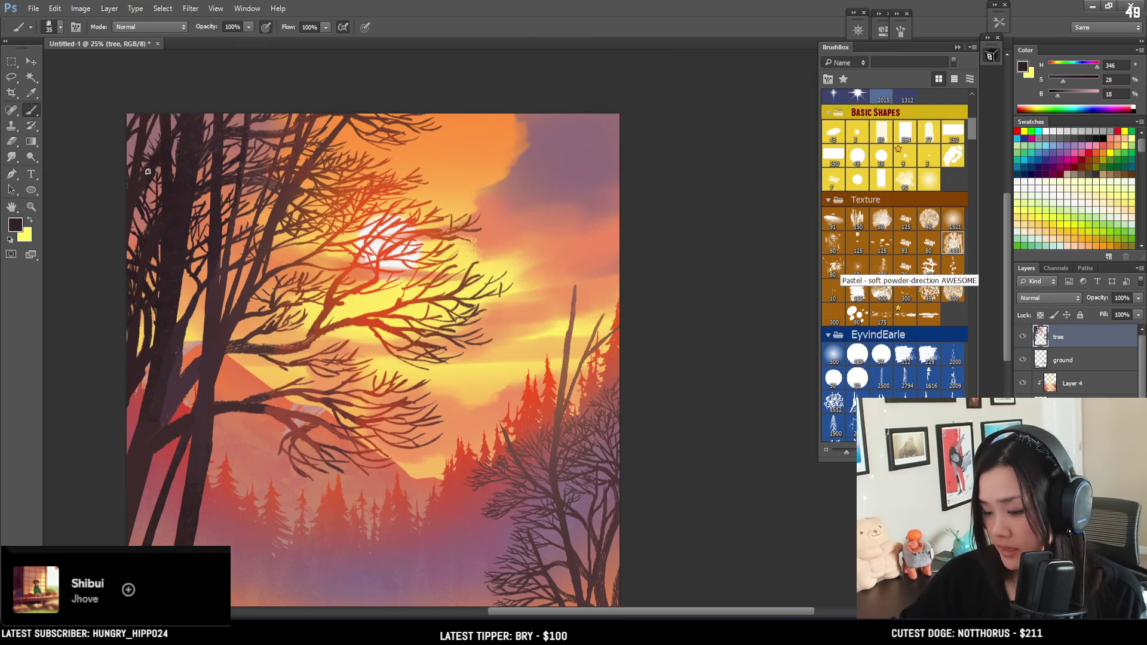
Resample the dark trunk colour and a lit branch's reddish brown with a smaller brush
left_click(196, 149, "alt")
left_click(219, 160, "alt")
key("bracketleft")
left_click_drag(304, 361, 326, 328)
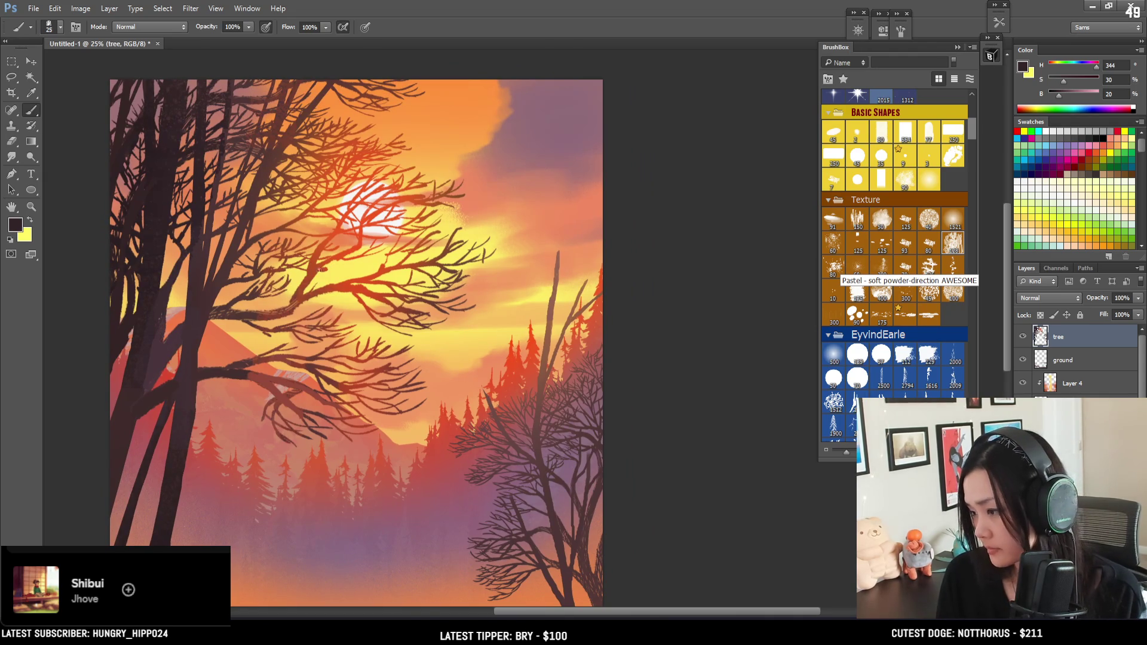
left_click(296, 294, "alt")
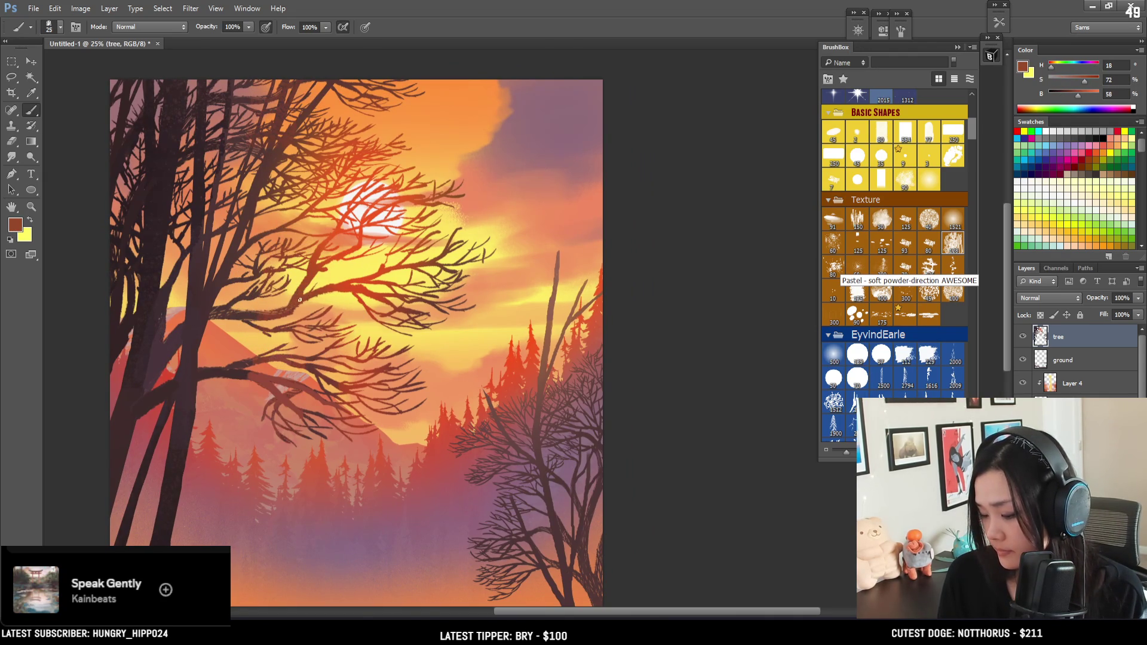
left_click(304, 293, "alt")
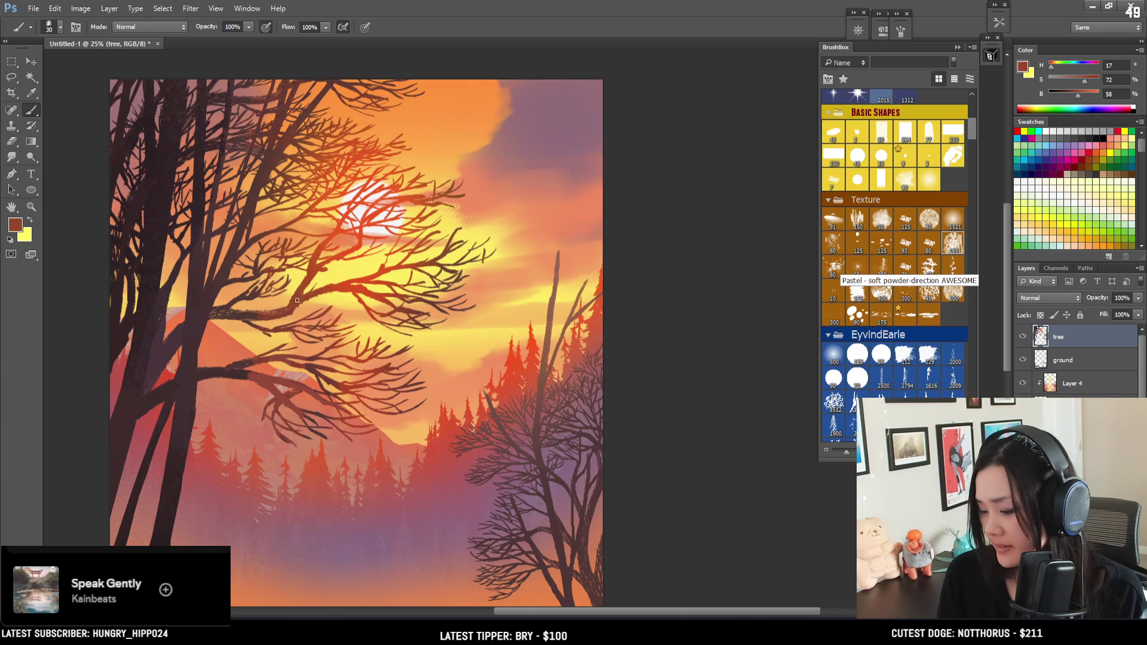
left_click(291, 310, "alt")
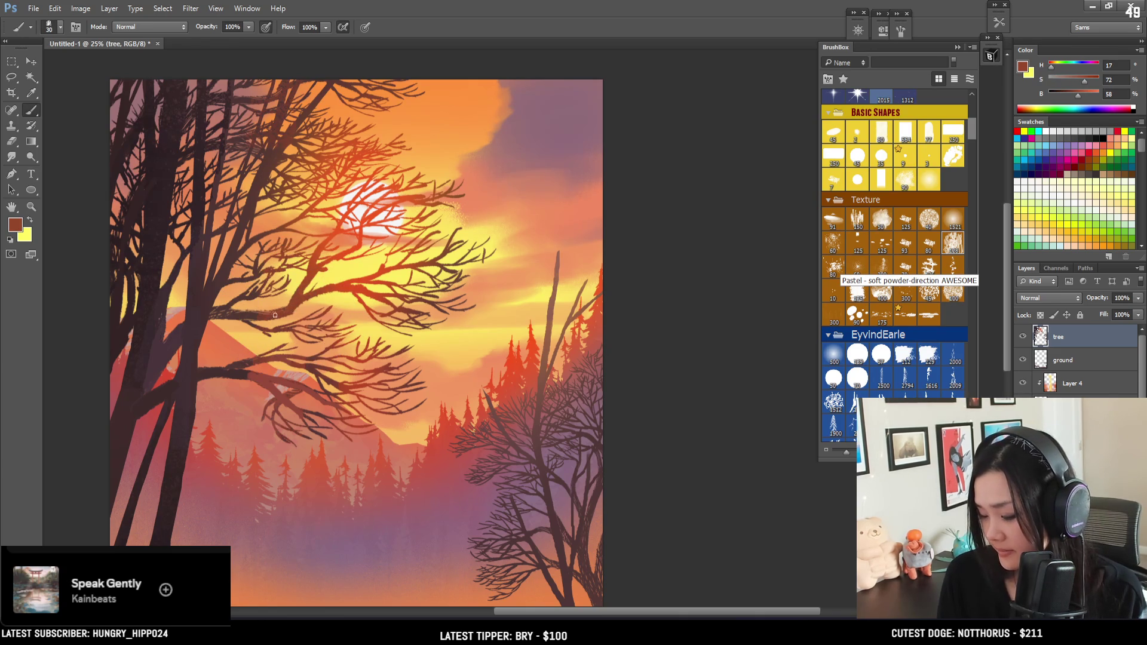
Paint the dark branch colour over the light reddish mark, then view the whole painting
left_click(235, 315, "alt")
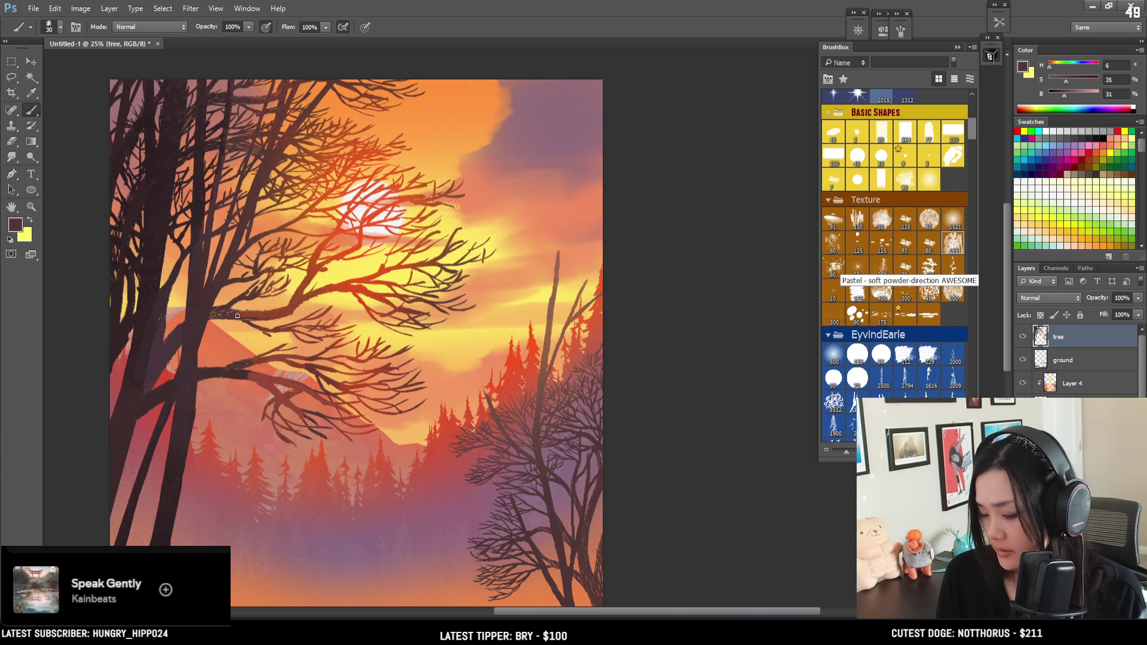
left_click_drag(265, 315, 242, 321)
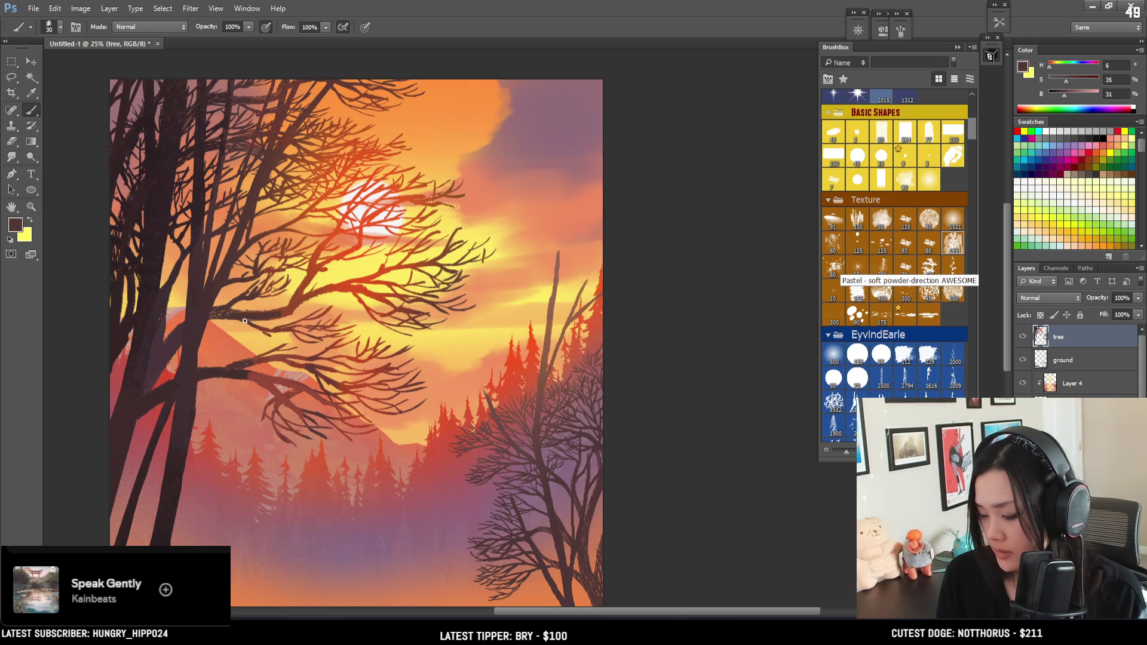
key("bracketleft")
key("bracketleft")
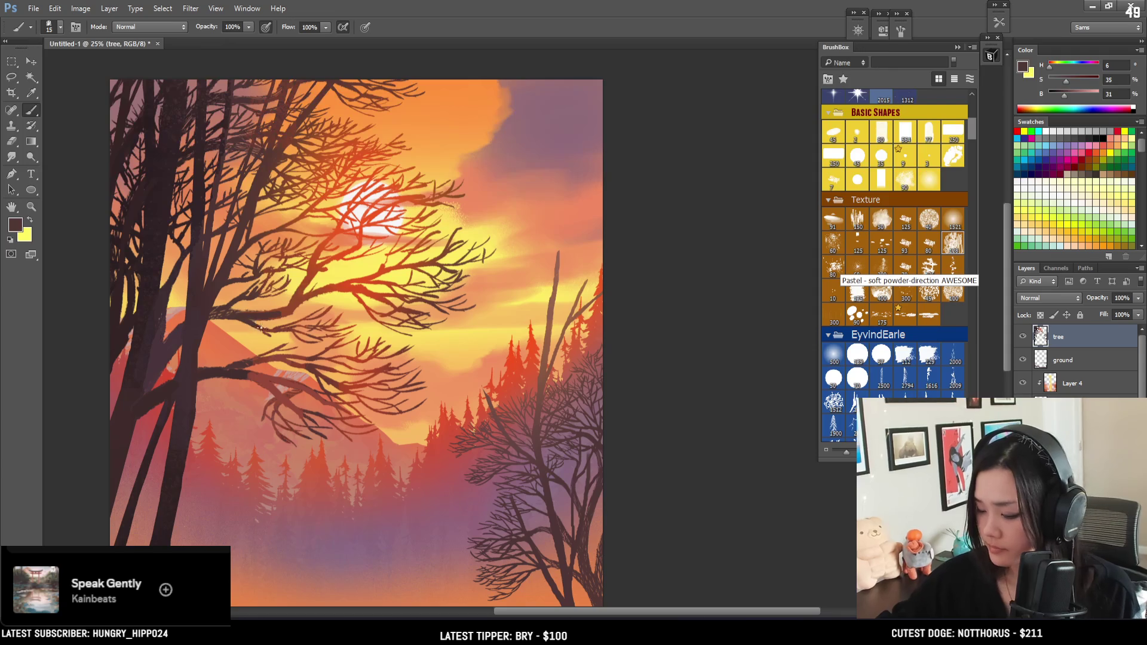
left_click(208, 310, "alt")
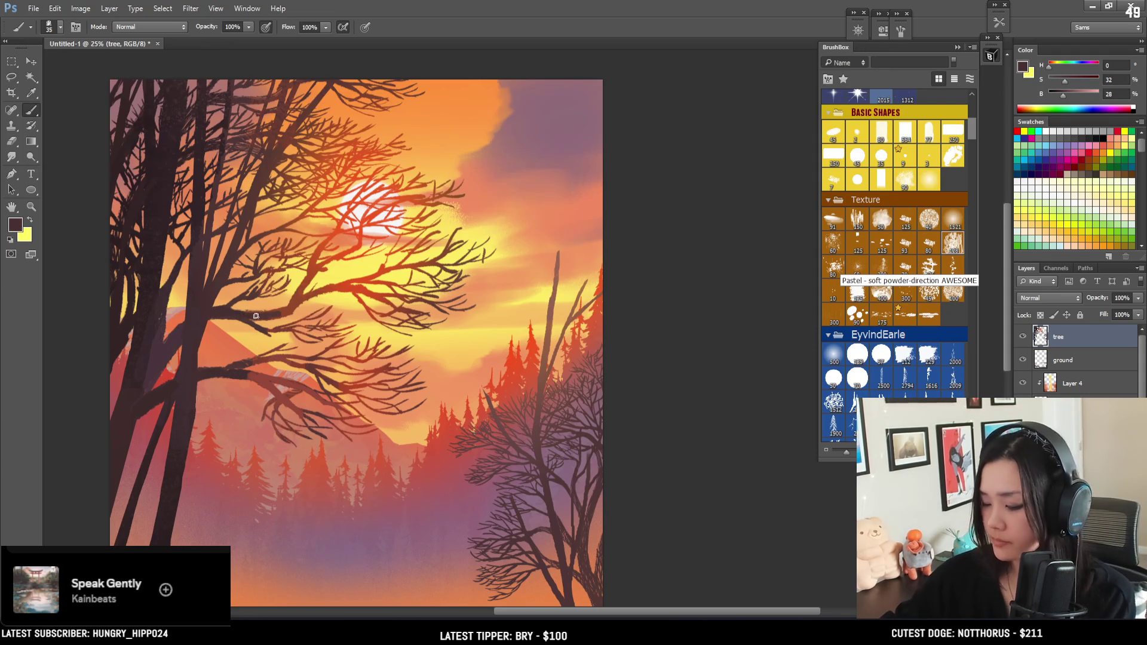
key("ctrl+minus")
key("ctrl+plus")
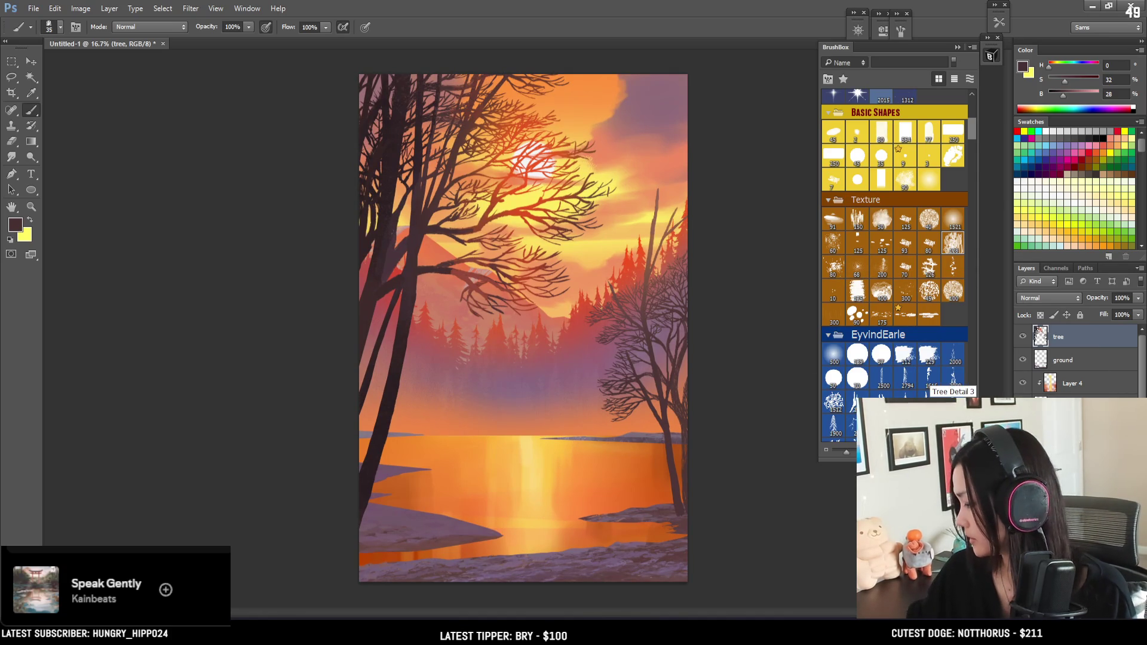
Add a new empty layer above the tree layer and name it 'foliage'
key("ctrl+shift+alt+n")
double_click(1063, 336)
type("f")
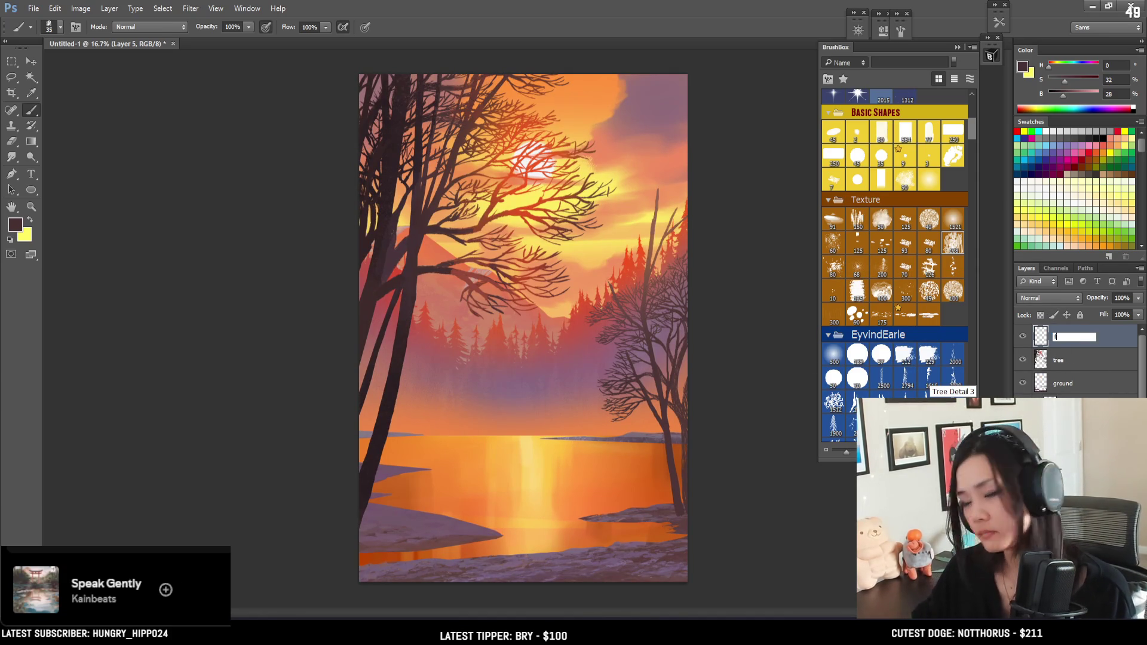
type("o")
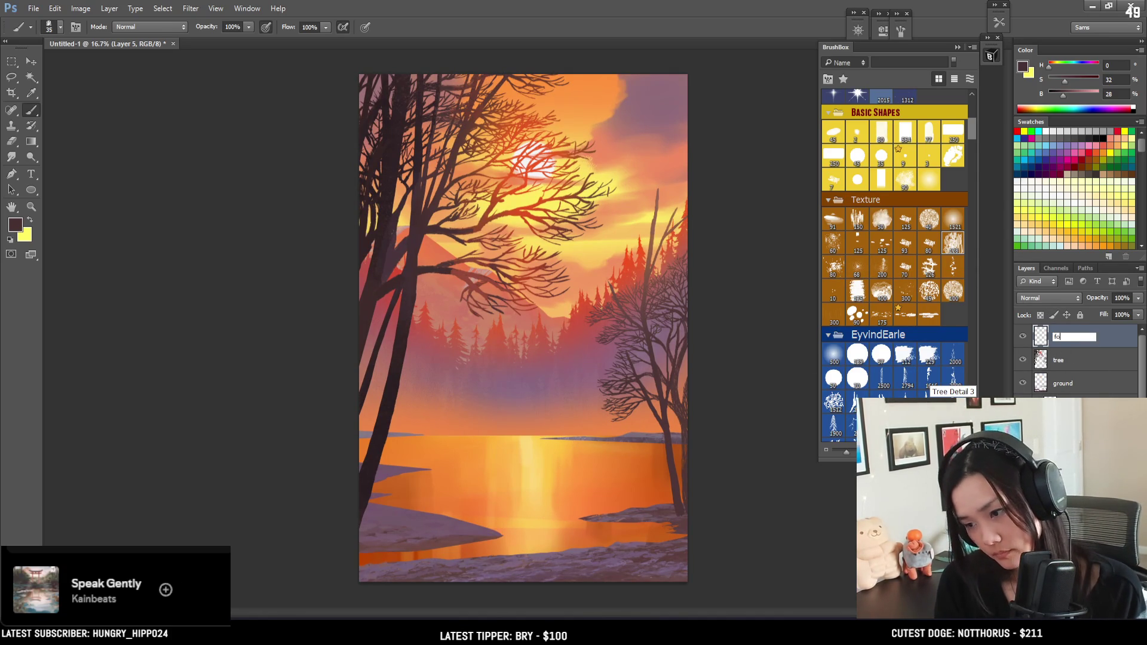
type("liage")
key("Return")
Choose a foliage brush in BrushBox, sample the left trunk's dark red, and shrink the brush slightly
left_click_drag(969, 126, 964, 310)
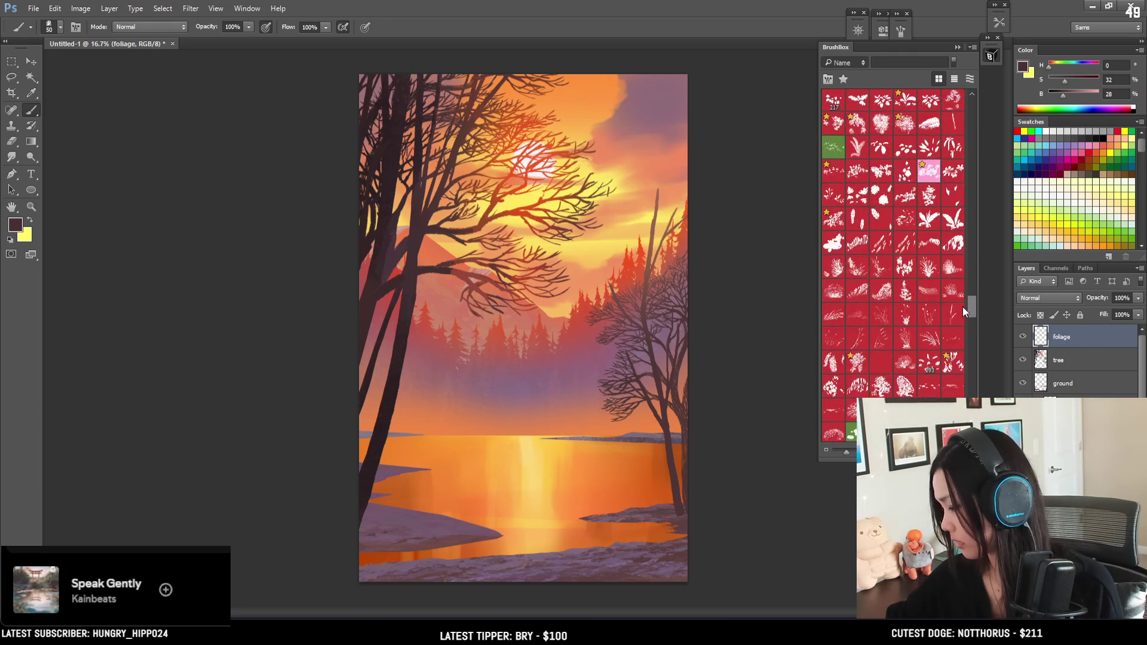
left_click(952, 366)
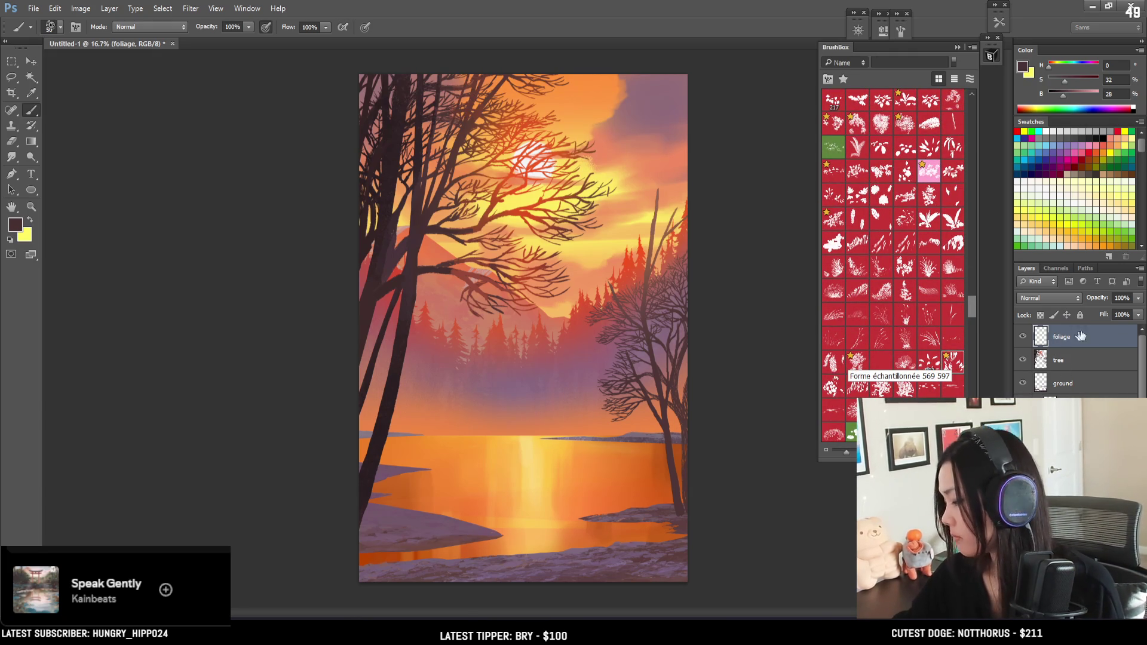
left_click(364, 239, "alt")
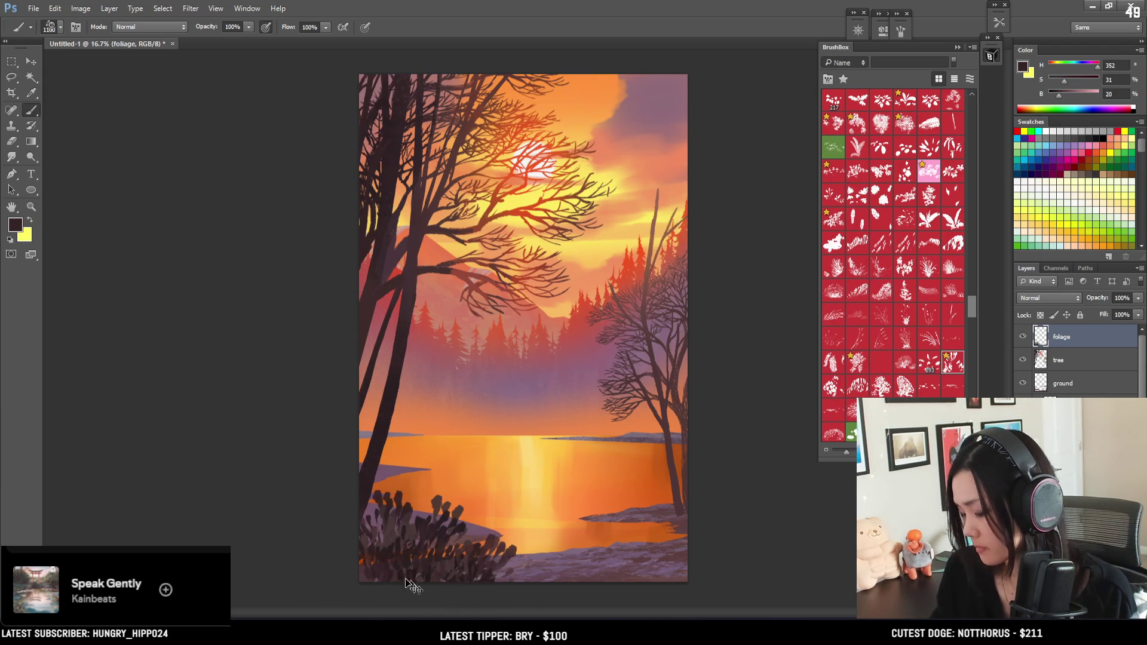
key("bracketleft")
Paint trial dark foliage strokes along the bottom and the bottom-right corner, undoing one
left_click_drag(335, 559, 514, 544)
key("bracketleft")
key("ctrl+z")
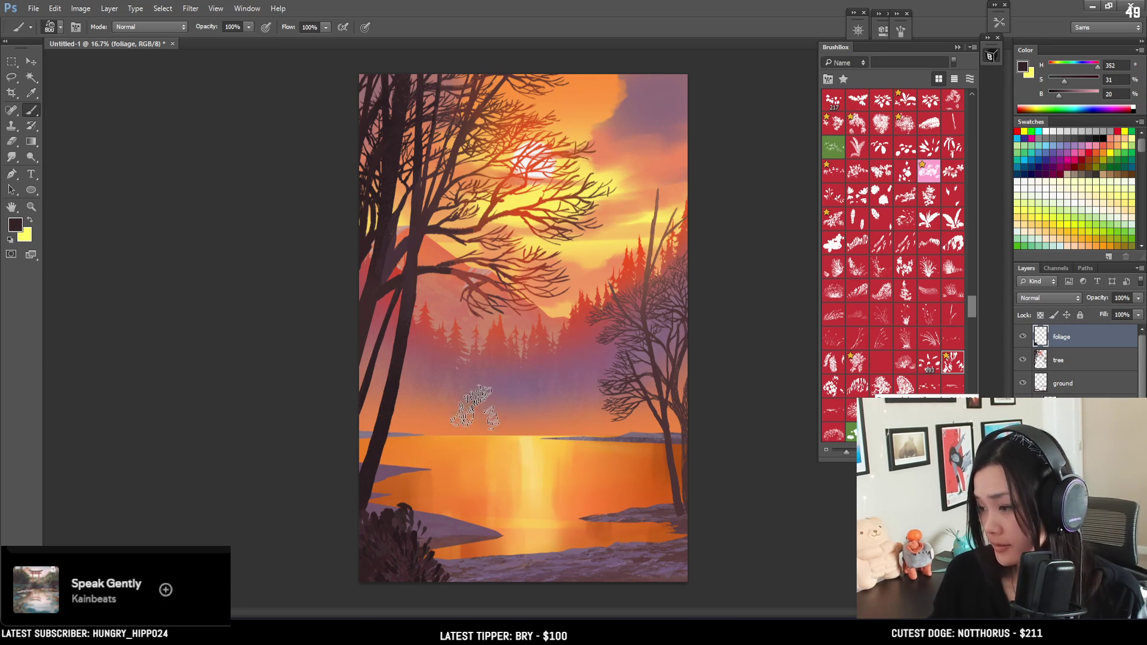
key("e")
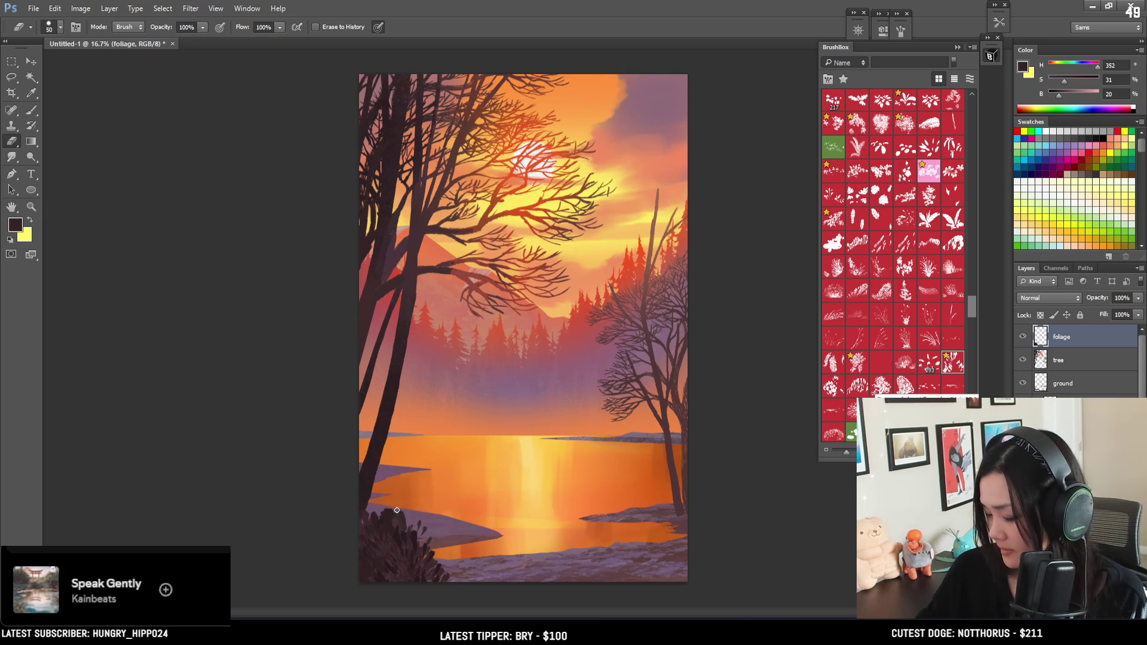
key("b")
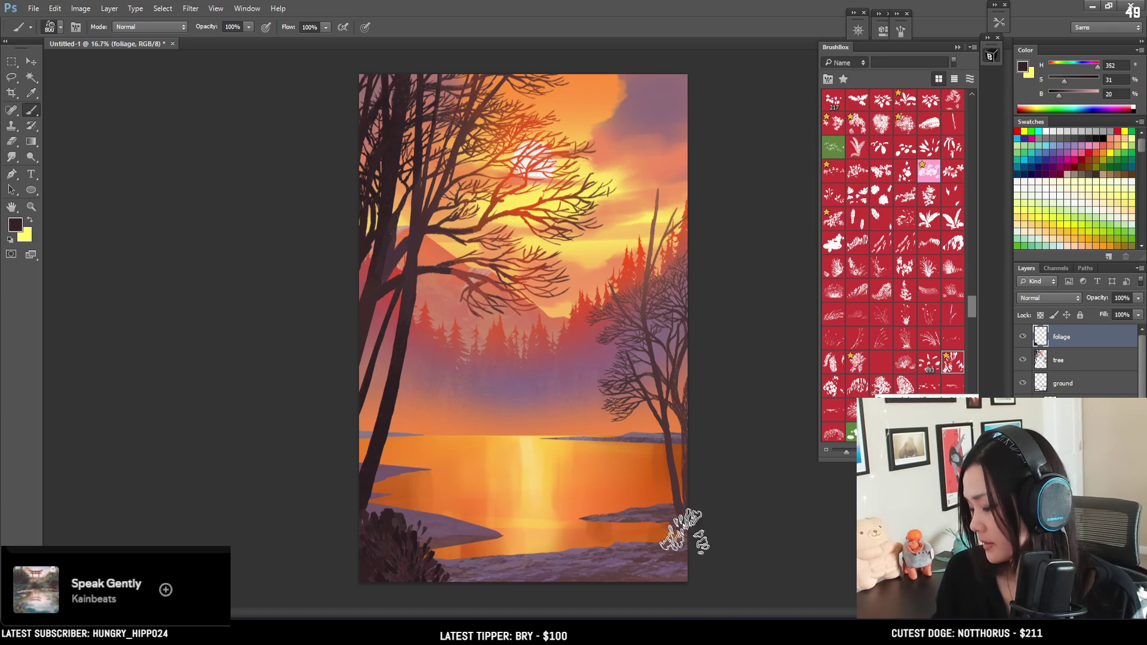
mouse_move(671, 532)
left_mouse_down()
mouse_move(671, 545)
mouse_move(690, 540)
left_mouse_up()
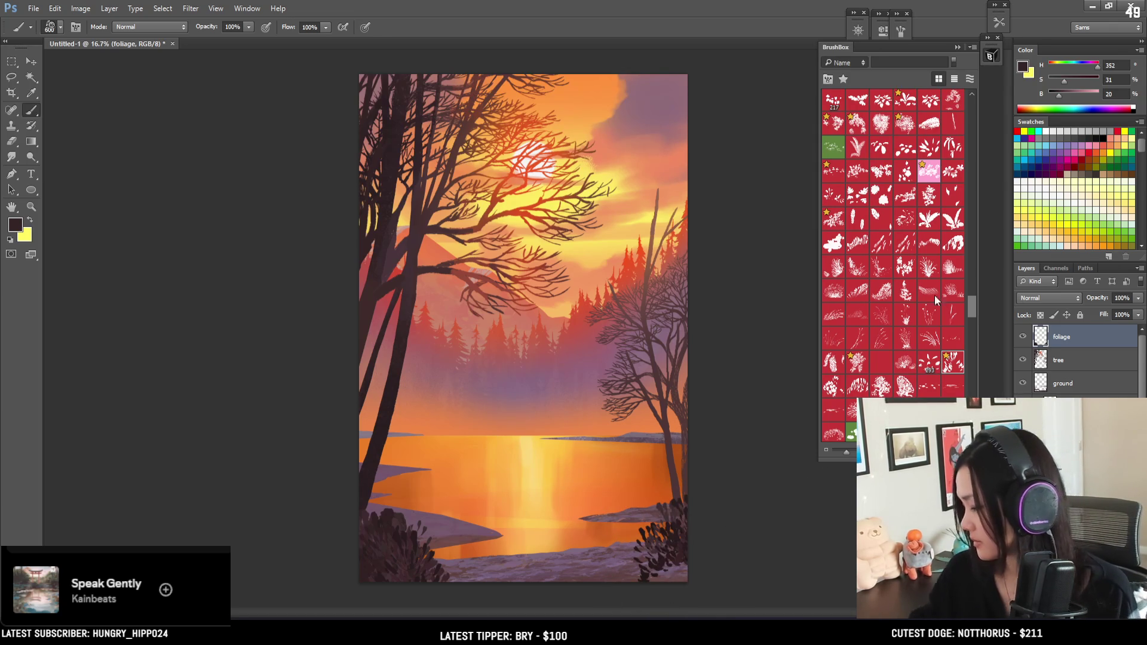
Switch to a different foliage brush, try a bush stroke at the bottom-right shore, and shrink the brush from 600 to 400
key("e")
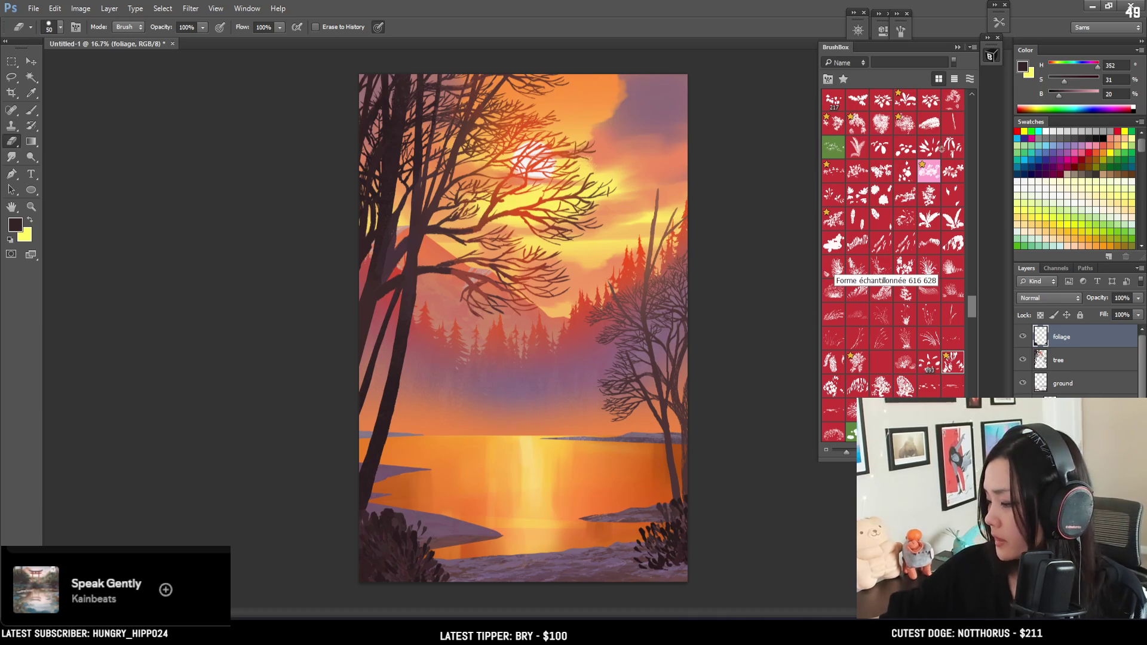
left_click(930, 148)
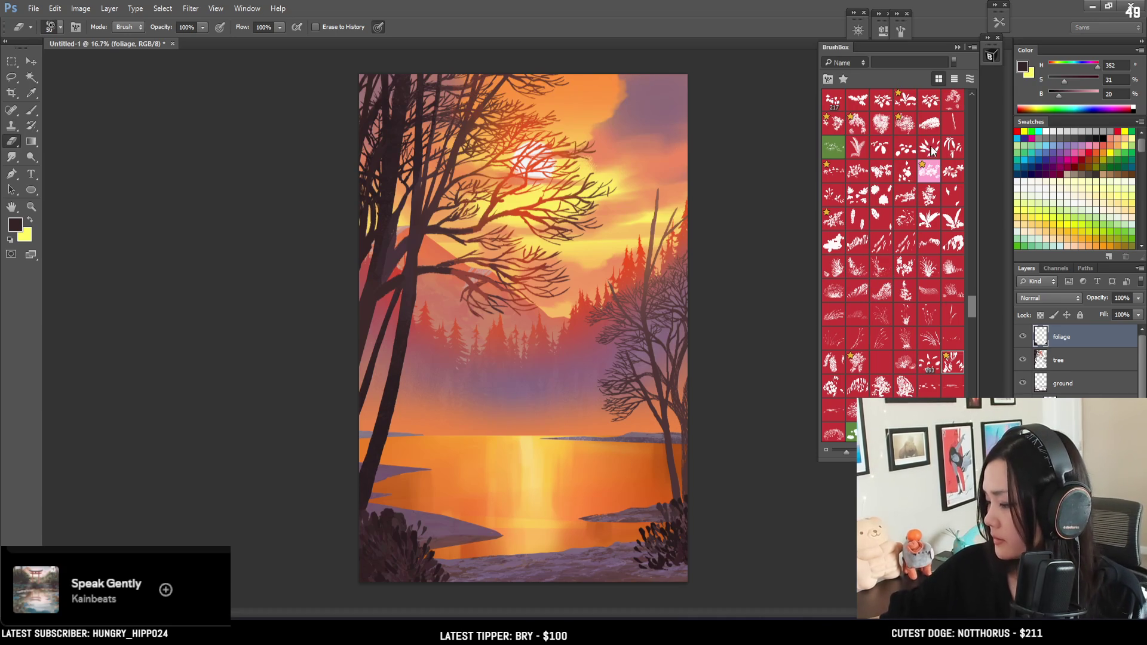
left_click(833, 203)
key("b")
left_click_drag(622, 550, 702, 544)
key("ctrl+z")
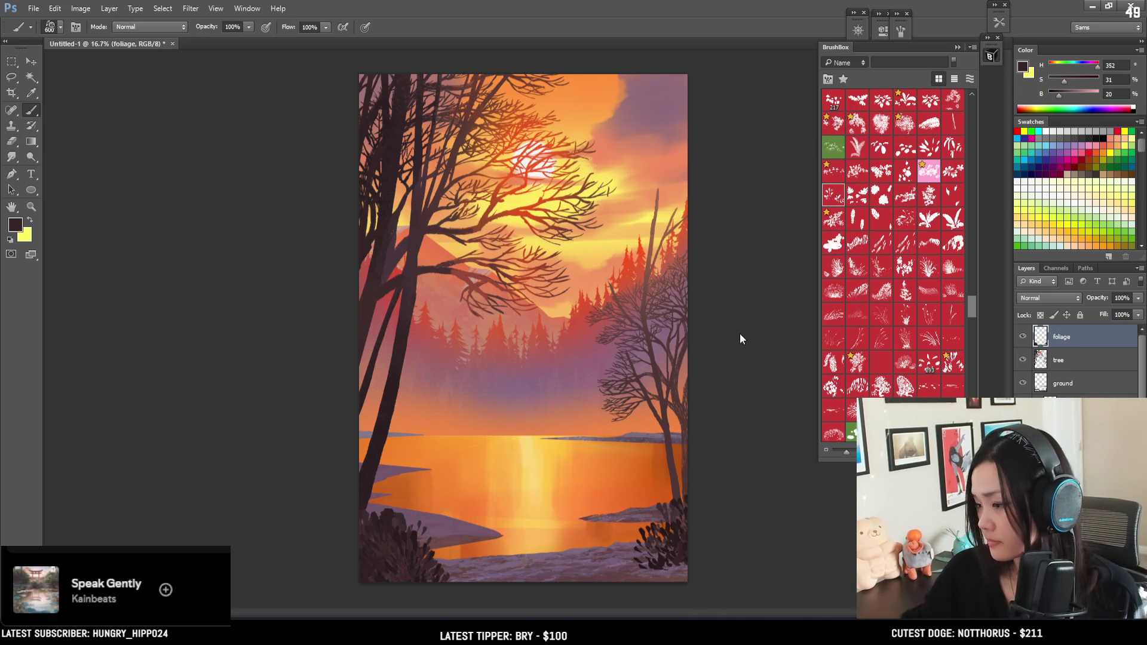
scroll(859, 189, "down", 5)
key("bracketleft")
key("bracketleft")
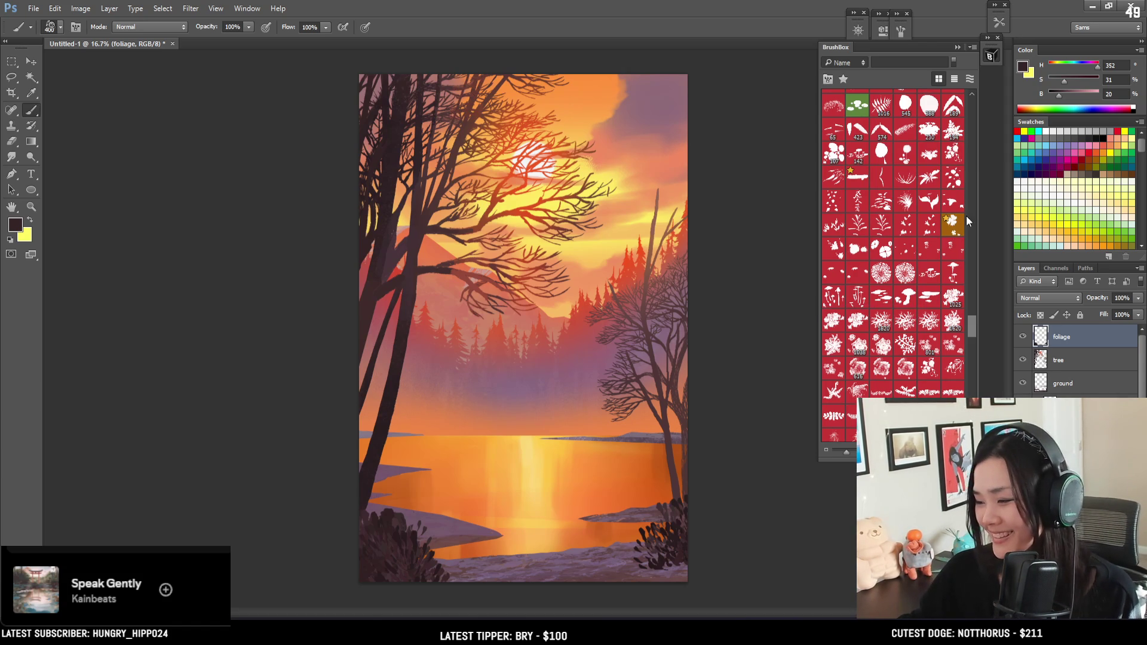
Enlarge the brush back to 600 and try a foliage stroke near the bottom-right shore, then undo it
left_click_drag(971, 328, 971, 305)
key("bracketright")
key("bracketright")
mouse_move(585, 497)
left_mouse_down()
mouse_move(594, 525)
mouse_move(642, 552)
mouse_move(623, 558)
mouse_move(674, 544)
left_mouse_up()
key("ctrl+z")
Paint dark foliage clumps along the bottom-left and bottom shore with a 500 brush
left_click_drag(431, 534, 493, 563)
key("bracketleft")
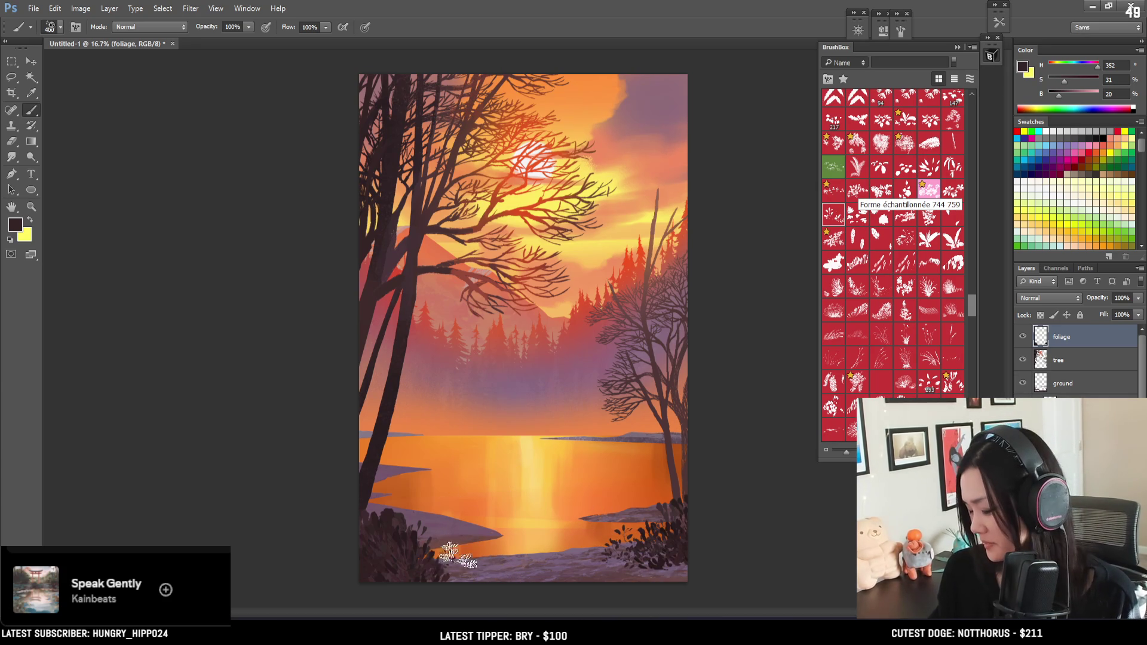
key("bracketright")
left_click_drag(440, 556, 518, 550)
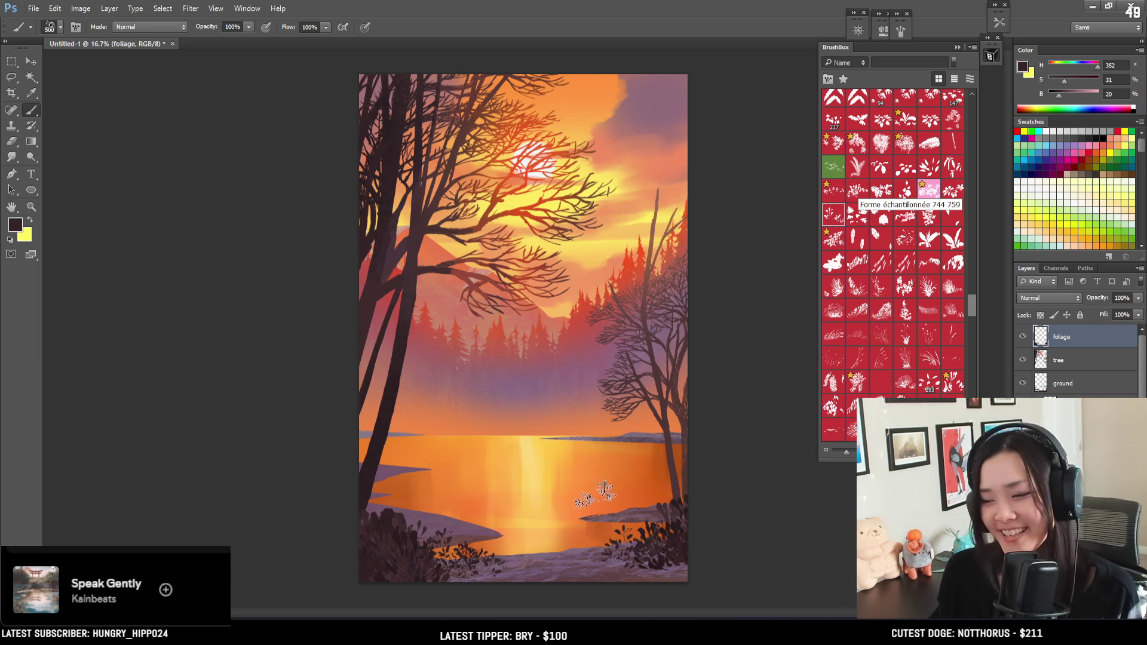
left_click_drag(582, 541, 625, 540)
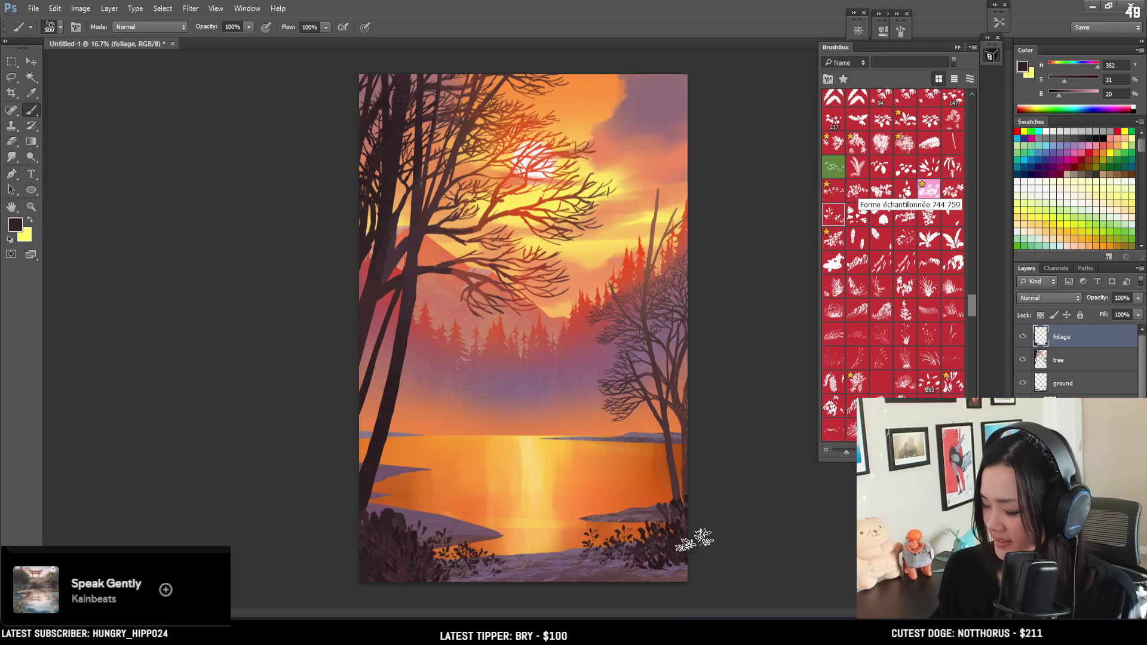
left_click_drag(412, 526, 478, 547)
left_click_drag(371, 514, 433, 561)
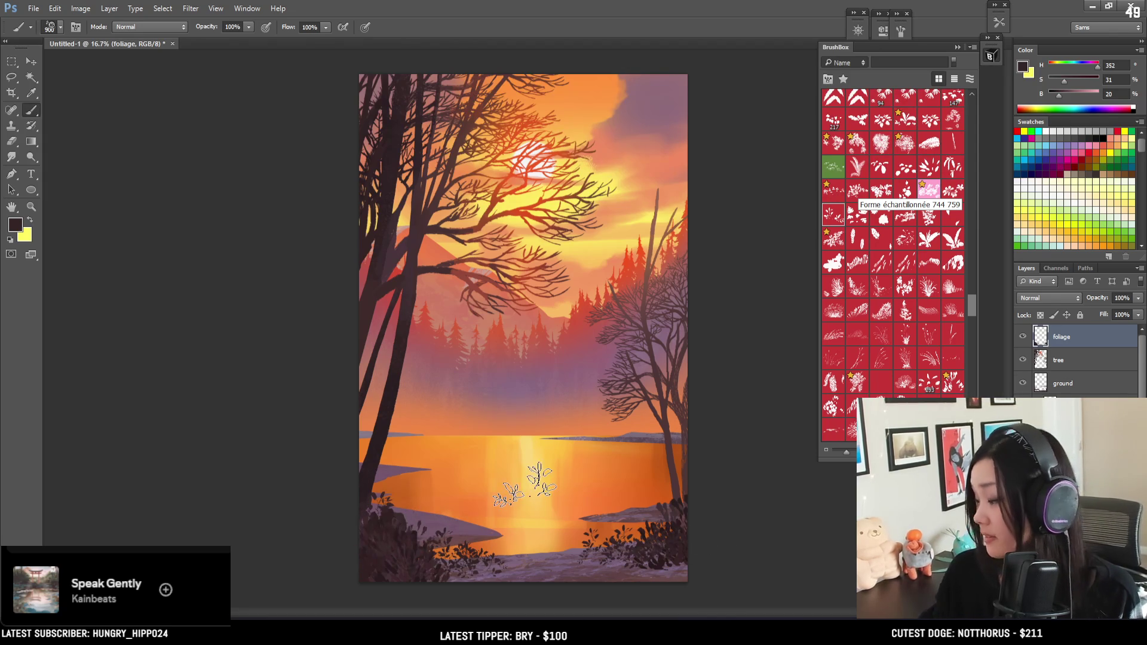
Darken the paint colour to brightness 18 and stamp foliage along the bottom edge with an 800 brush
left_click(1057, 96)
key("bracketright")
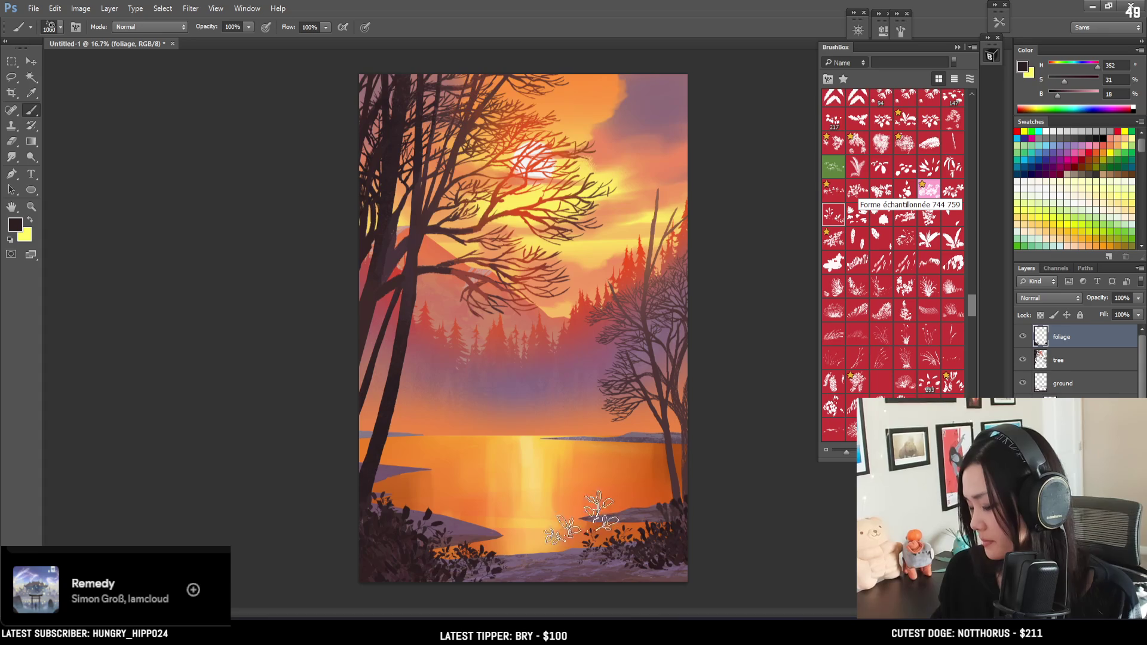
key("bracketleft")
key("bracketleft")
mouse_move(475, 559)
left_mouse_down()
mouse_move(592, 537)
mouse_move(630, 547)
left_mouse_up()
key("bracketleft")
key("bracketleft")
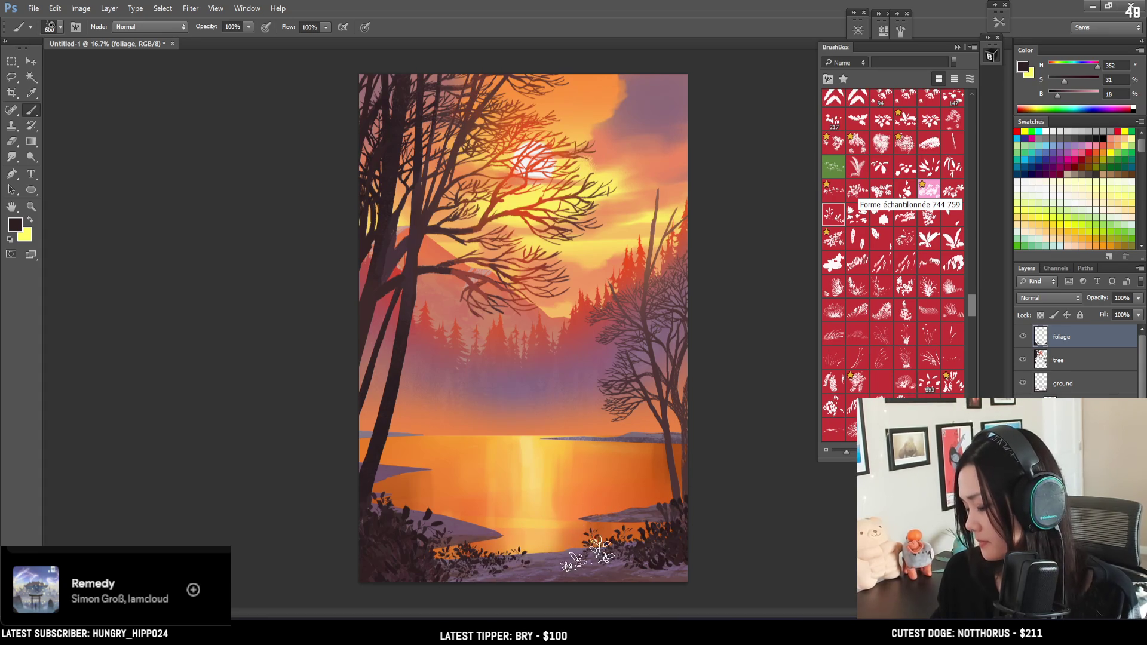
key("ctrl+t")
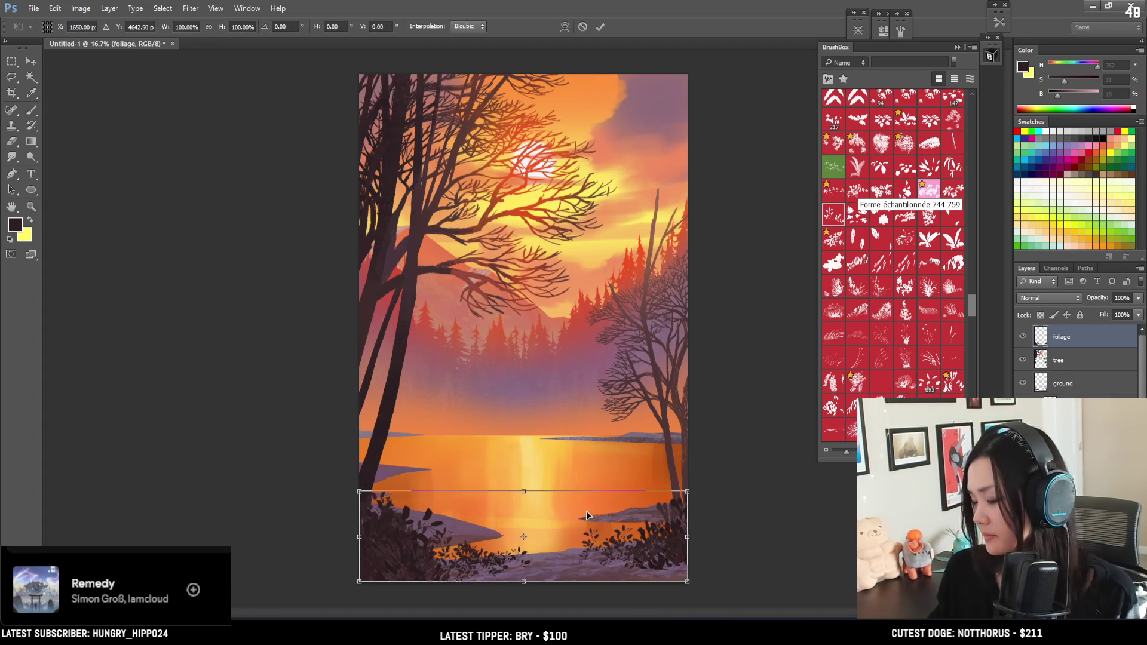
Flare the foliage's bottom outward with a Perspective transform, then sample a muted mauve (H319 S19 B33)
right_click(578, 540)
left_click(634, 406)
left_click_drag(690, 580, 704, 586)
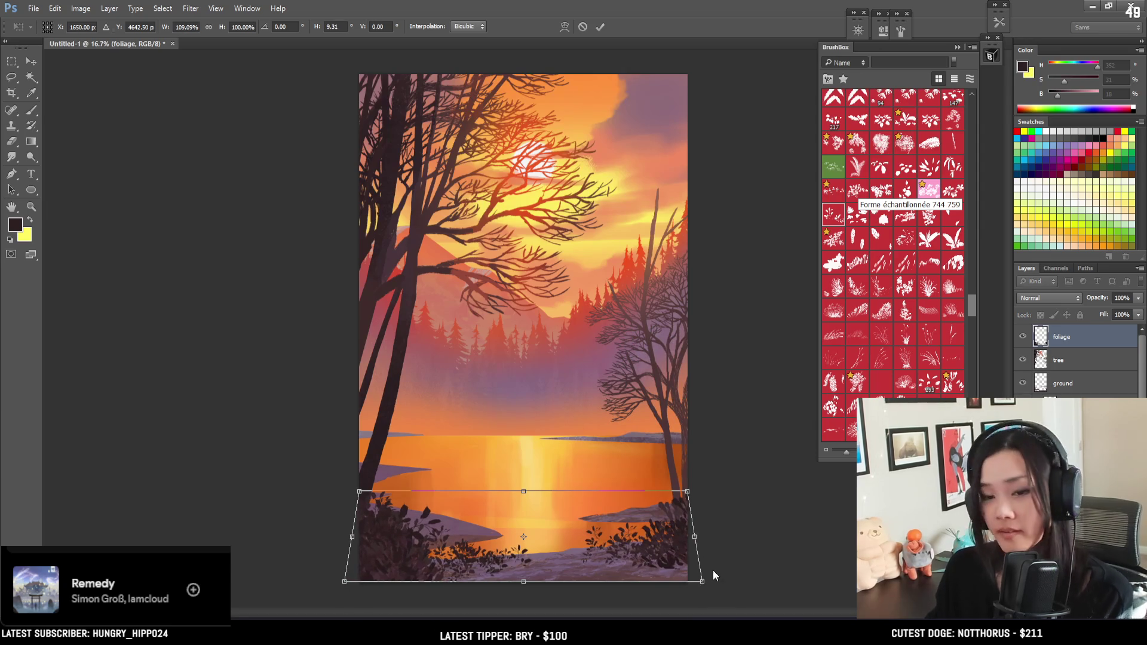
key("Return")
left_click(681, 544, "alt")
left_click_drag(680, 544, 685, 540)
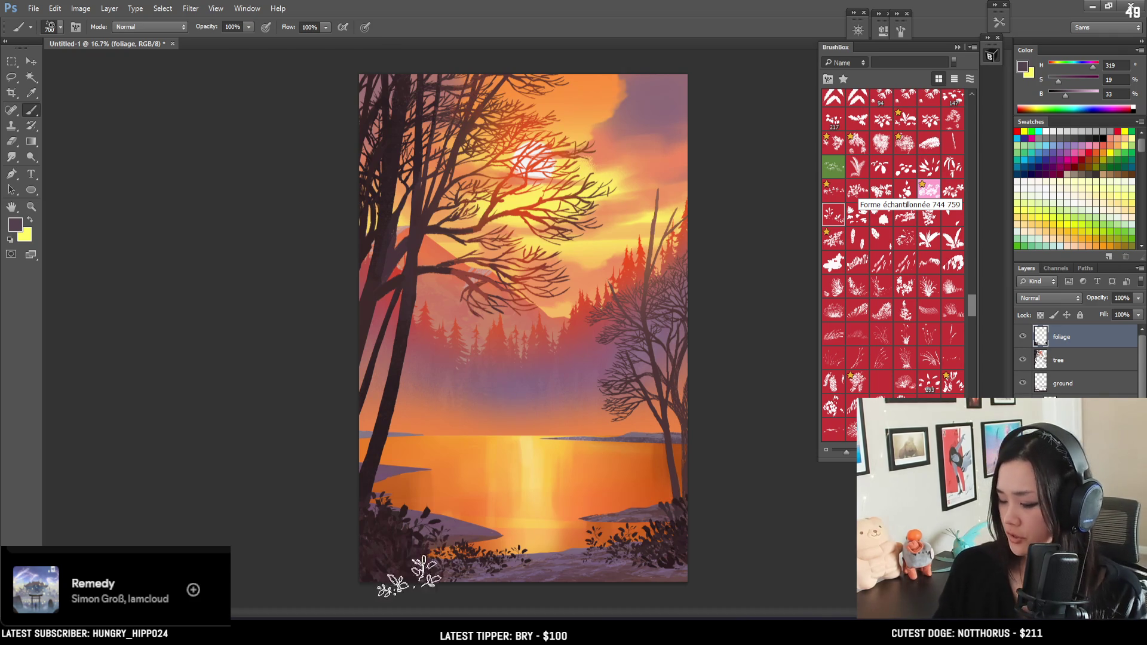
Sample the lower-left foliage's dark maroon (H351 S32 B16), enlarge the brush to 1000, and pick a grassy foliage brush
left_click(906, 121)
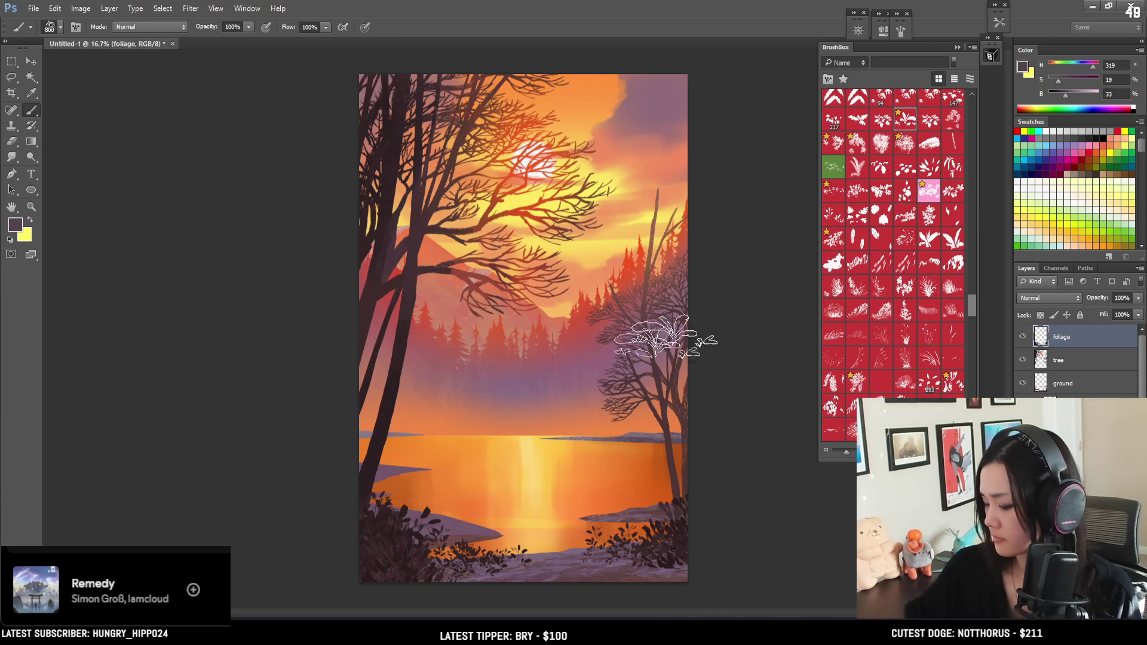
left_click(377, 555, "alt")
key("bracketright")
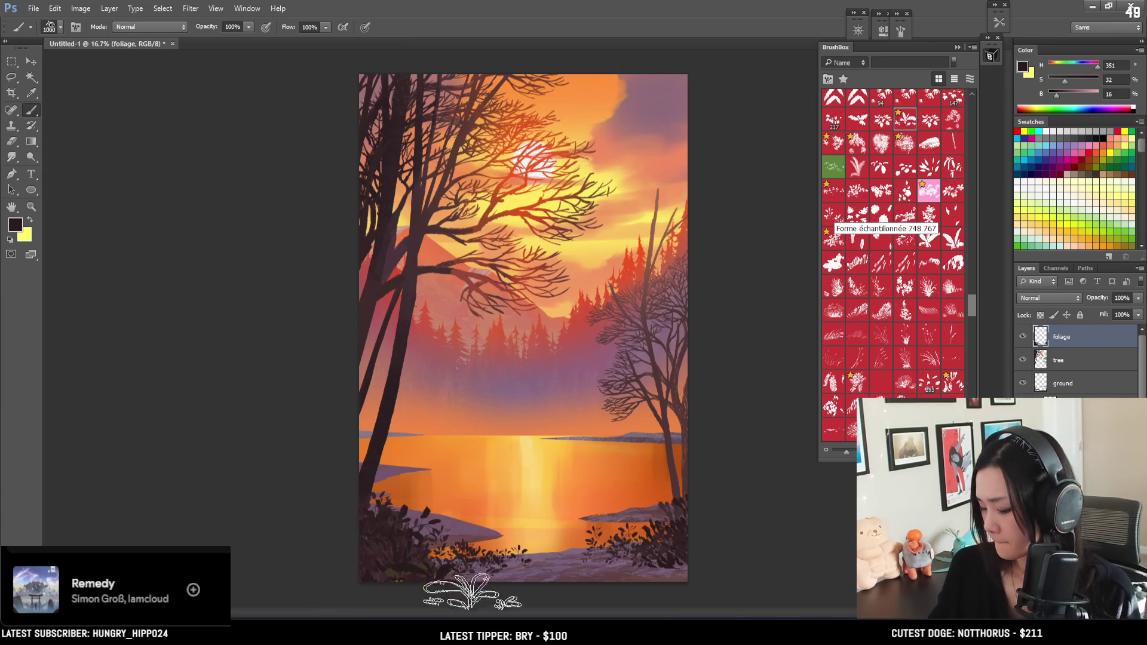
key("x")
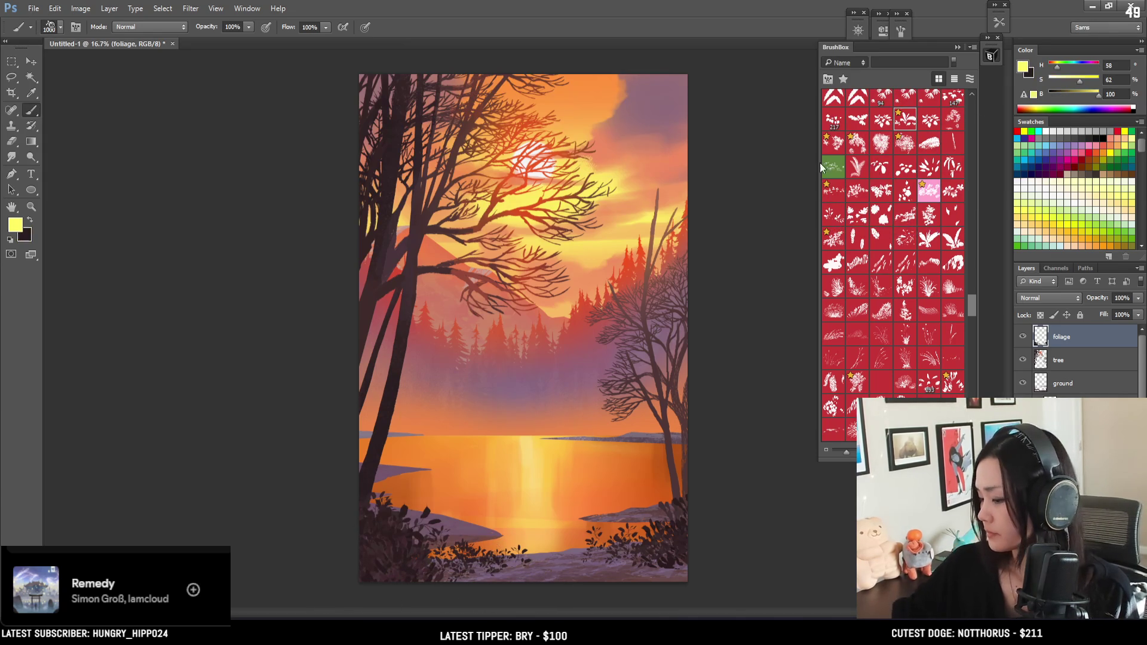
mouse_move(495, 202)
left_mouse_down("alt")
mouse_move(486, 195)
mouse_move(472, 225)
left_mouse_up("alt")
key("x")
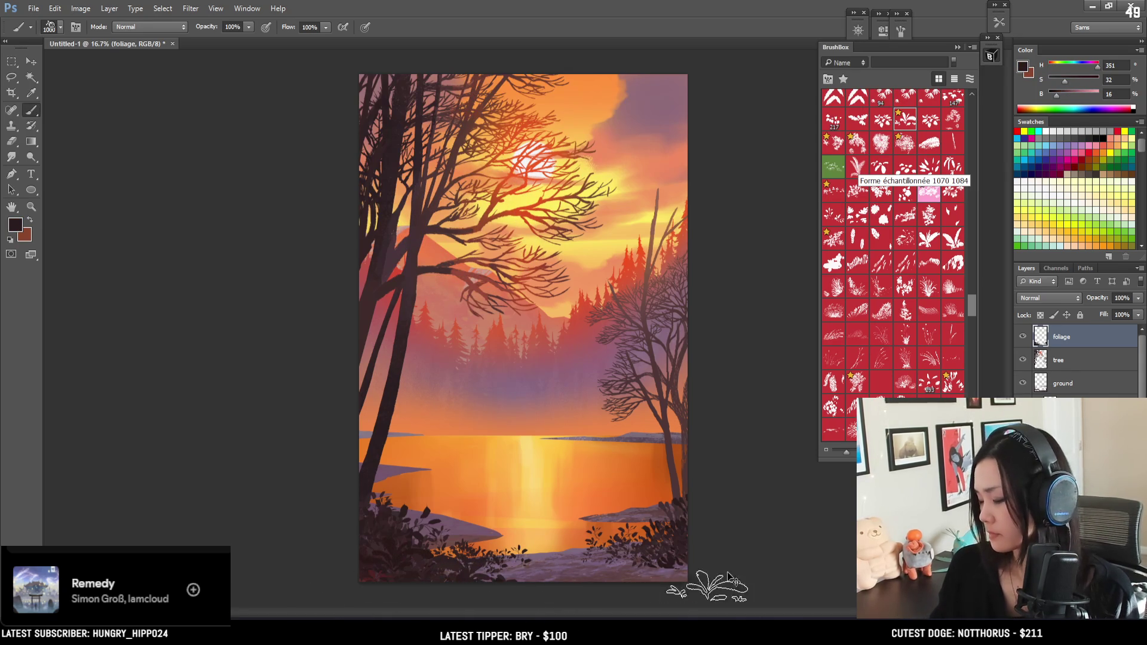
left_click(945, 387)
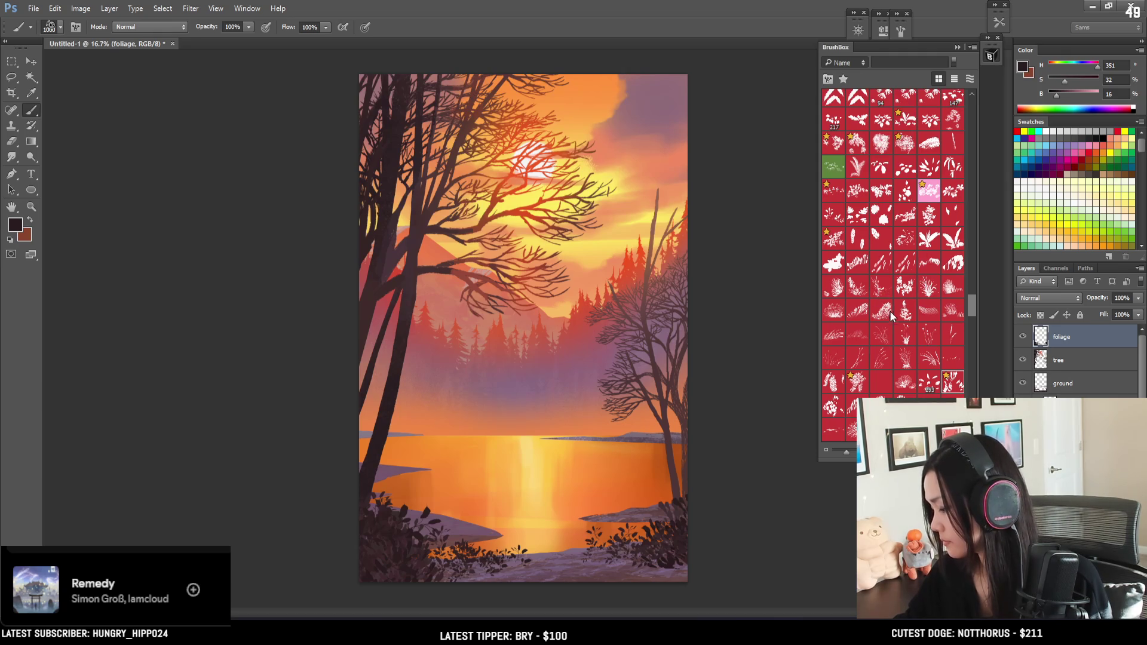
left_click(954, 315)
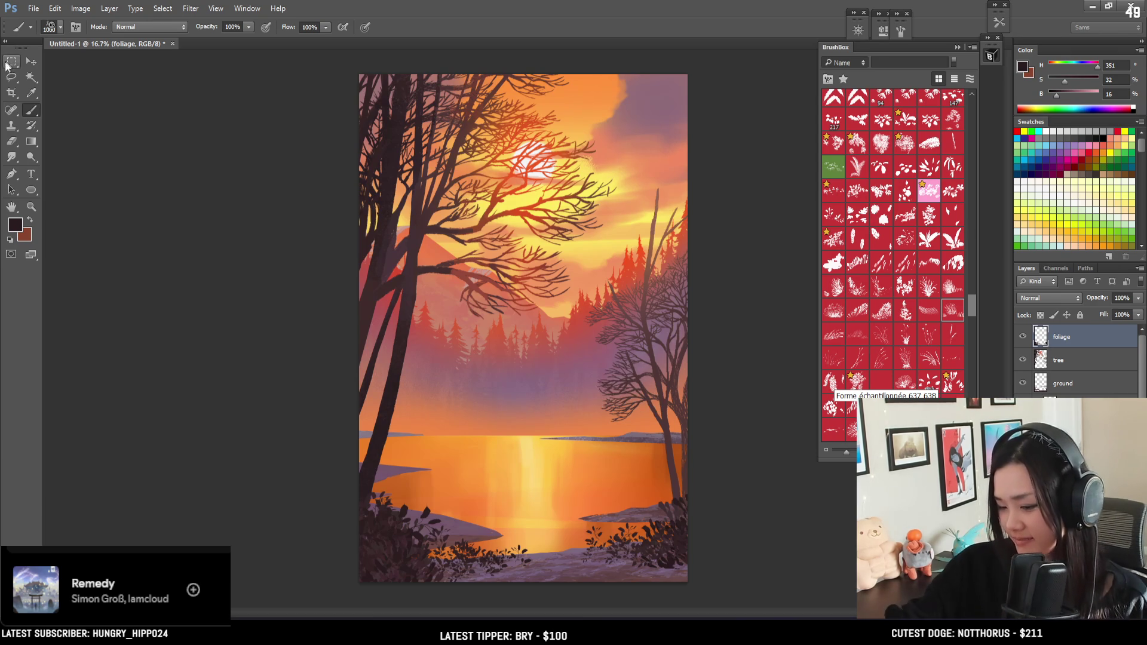
Select the lower part of the painting with a rectangle and sample a dark foliage colour, brush at 1000
key("m")
mouse_move(311, 413)
left_mouse_down()
mouse_move(651, 555)
mouse_move(717, 570)
left_mouse_up()
key("b")
key("bracketleft")
key("bracketleft")
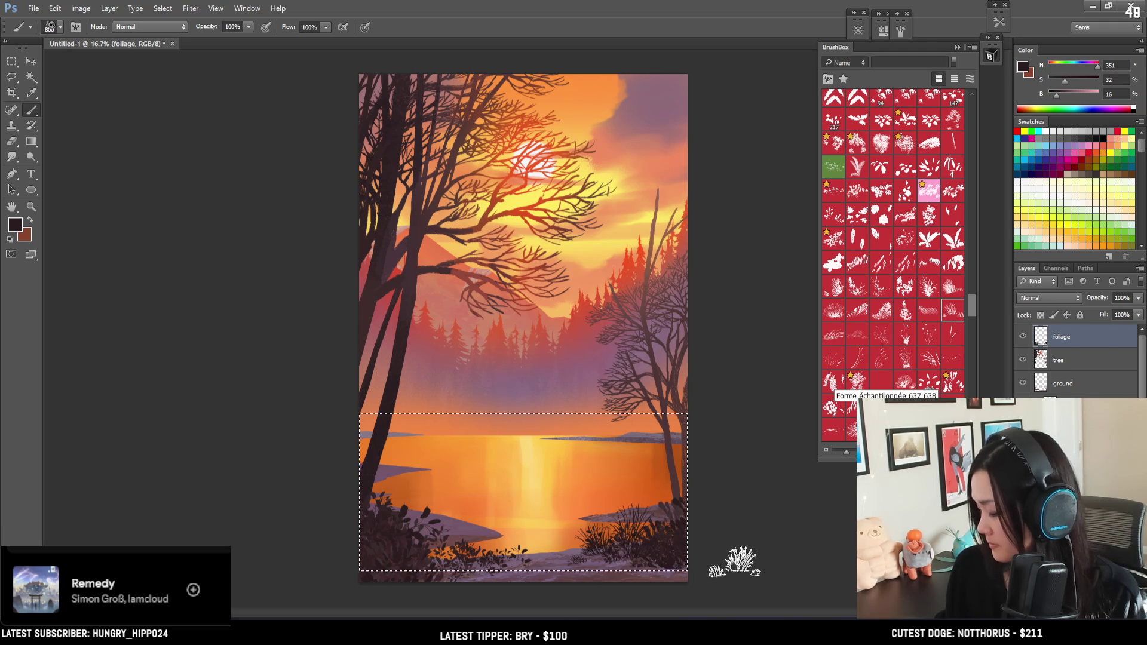
left_click(671, 550, "alt")
key("bracketright")
key("bracketright")
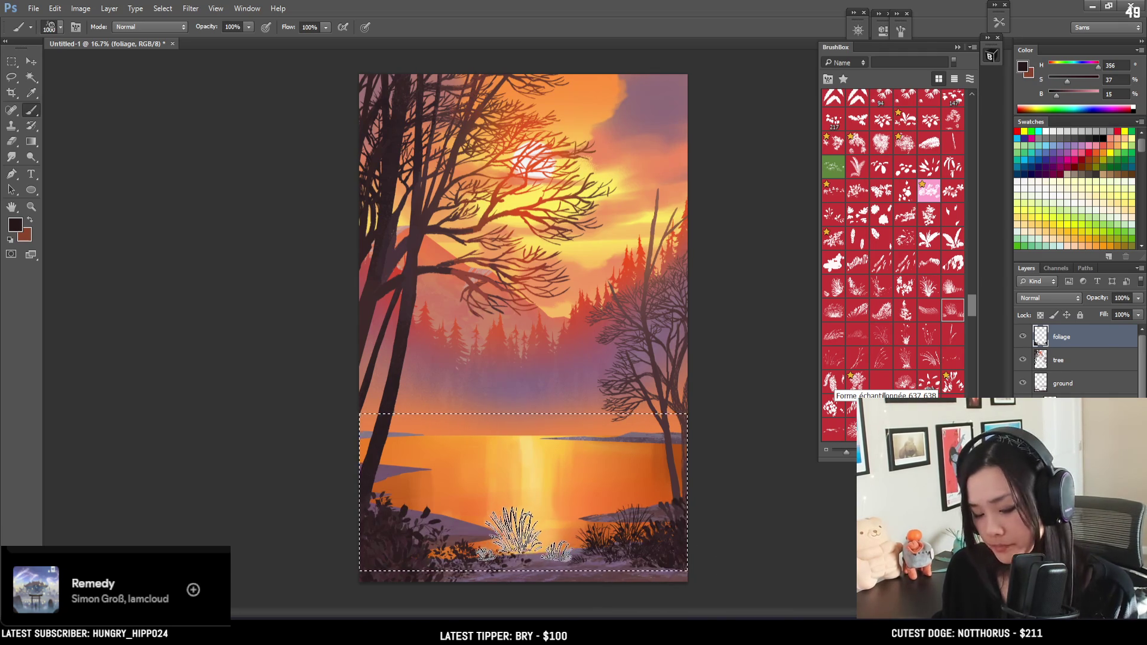
Stamp a dark grass clump near the bottom centre, deselect, and resample the lower-left foliage (H348 S39 B25)
key("l")
key("b")
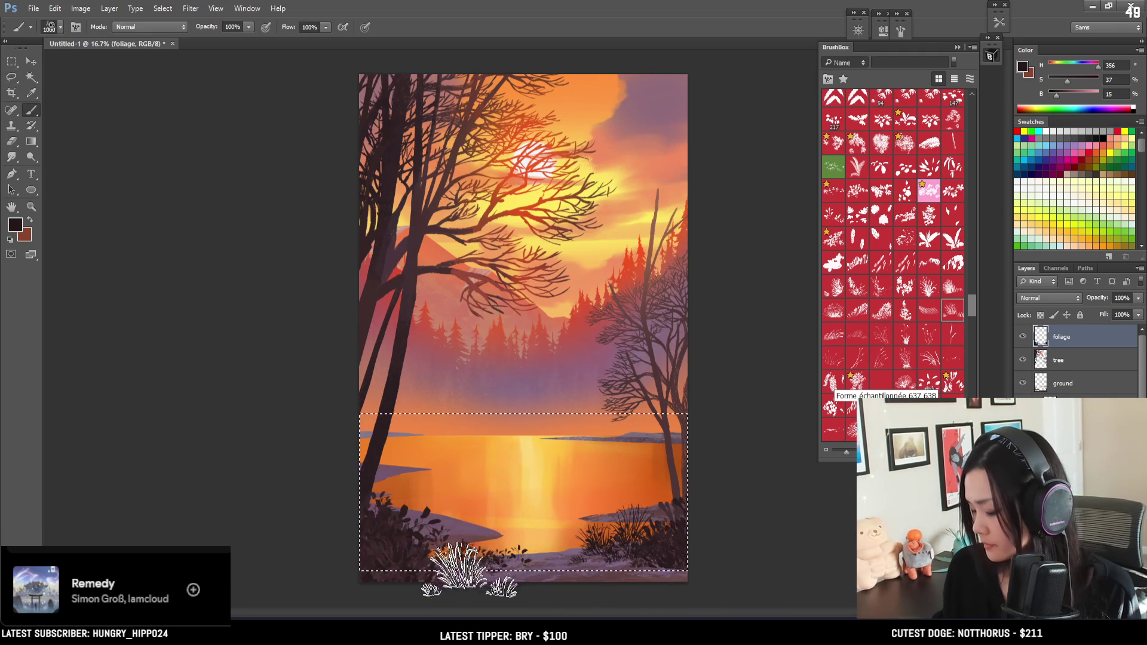
left_click(525, 541)
key("bracketleft")
key("bracketleft")
key("bracketleft")
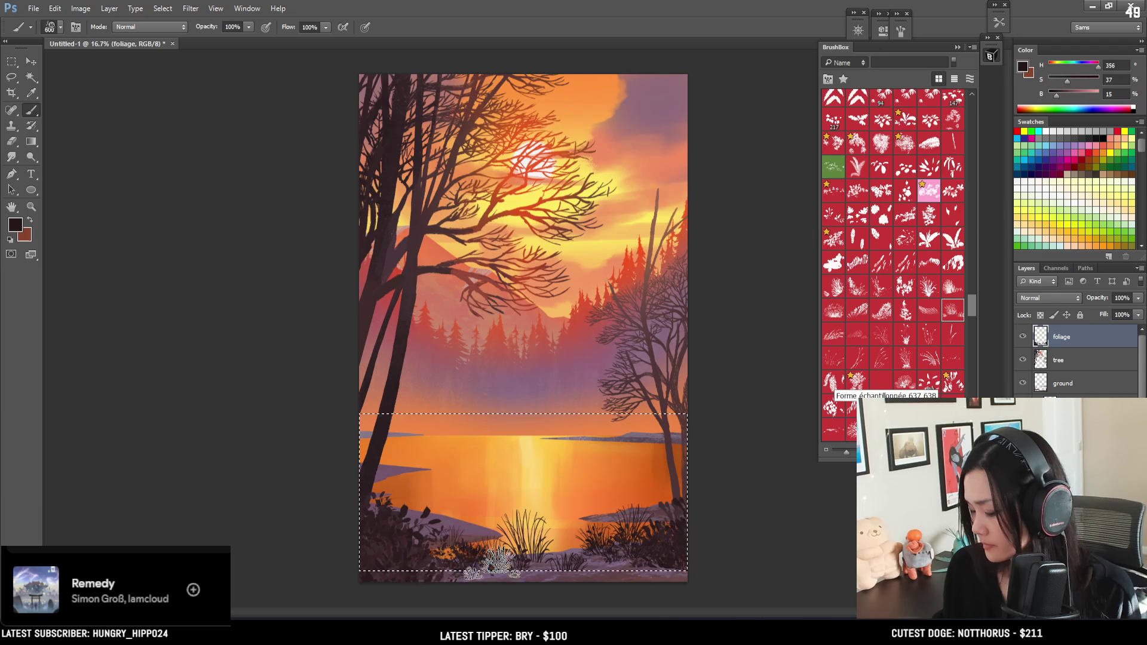
key("bracketright")
key("bracketright")
key("bracketright")
key("ctrl+d")
left_click(388, 564, "alt")
key("bracketright")
key("bracketright")
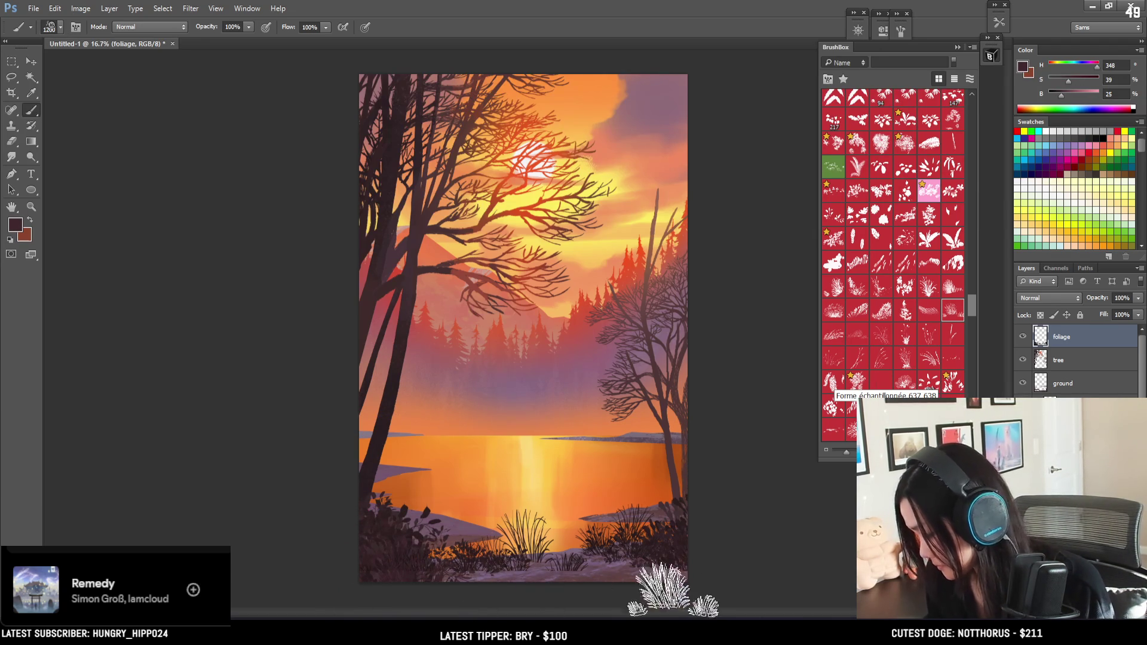
key("bracketleft")
key("bracketleft")
key("bracketleft")
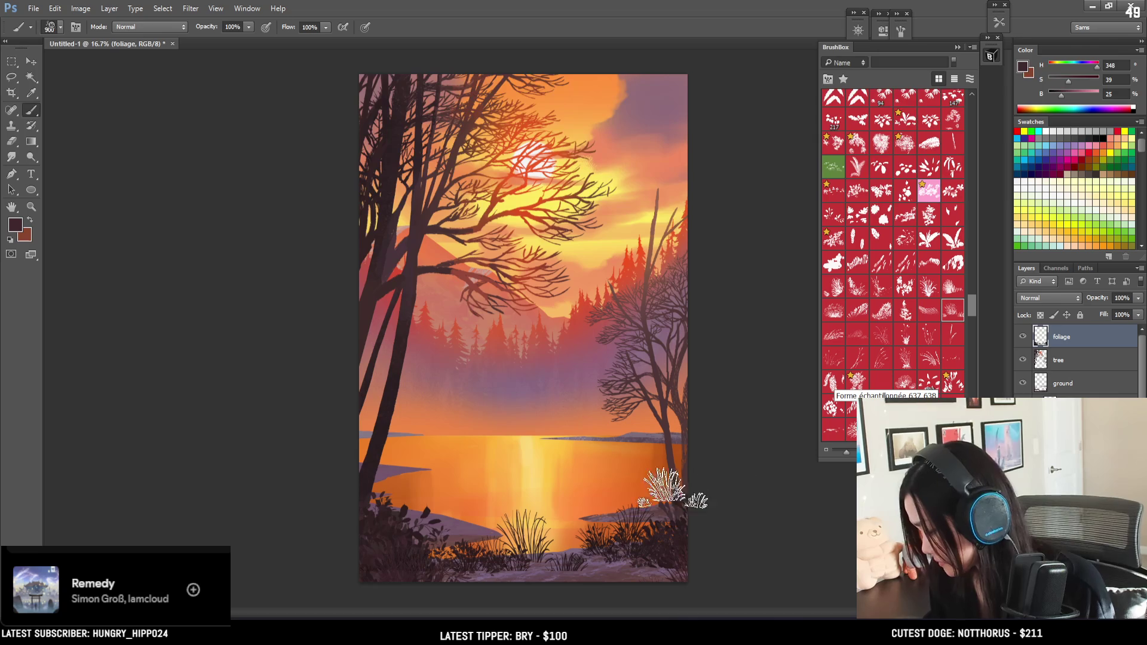
left_click(1032, 361)
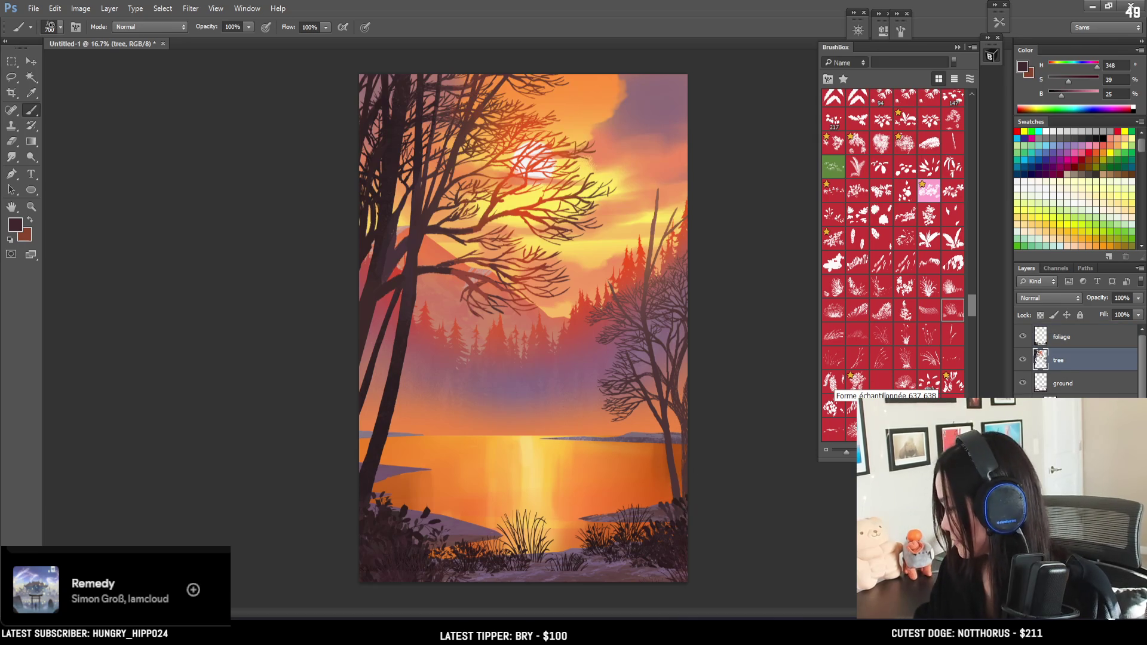
type("f2")
Confirm the layer name 'f2' and zoom in on the lake and shoreline
key("Return")
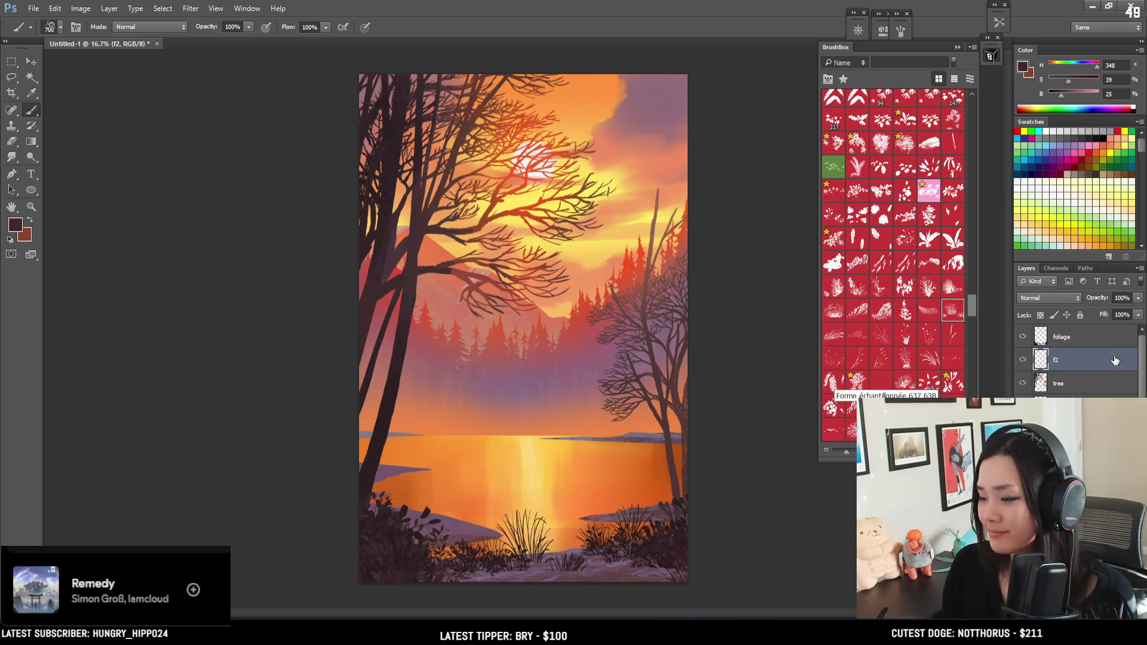
key("ctrl+plus")
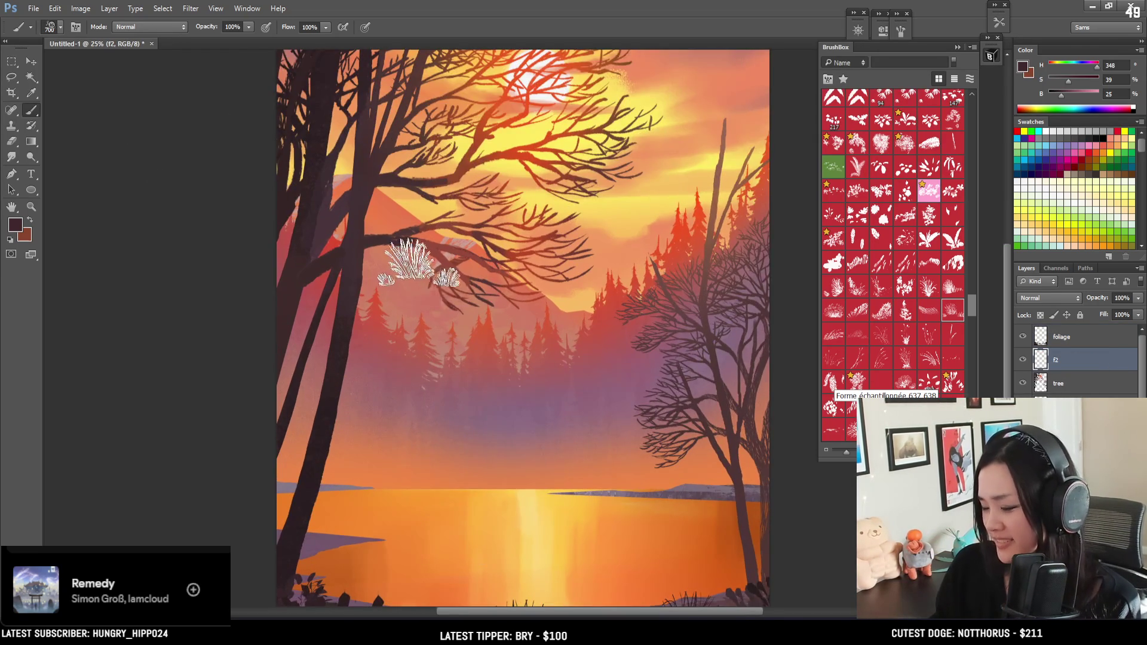
scroll(418, 269, "down", 5)
key("ctrl+plus")
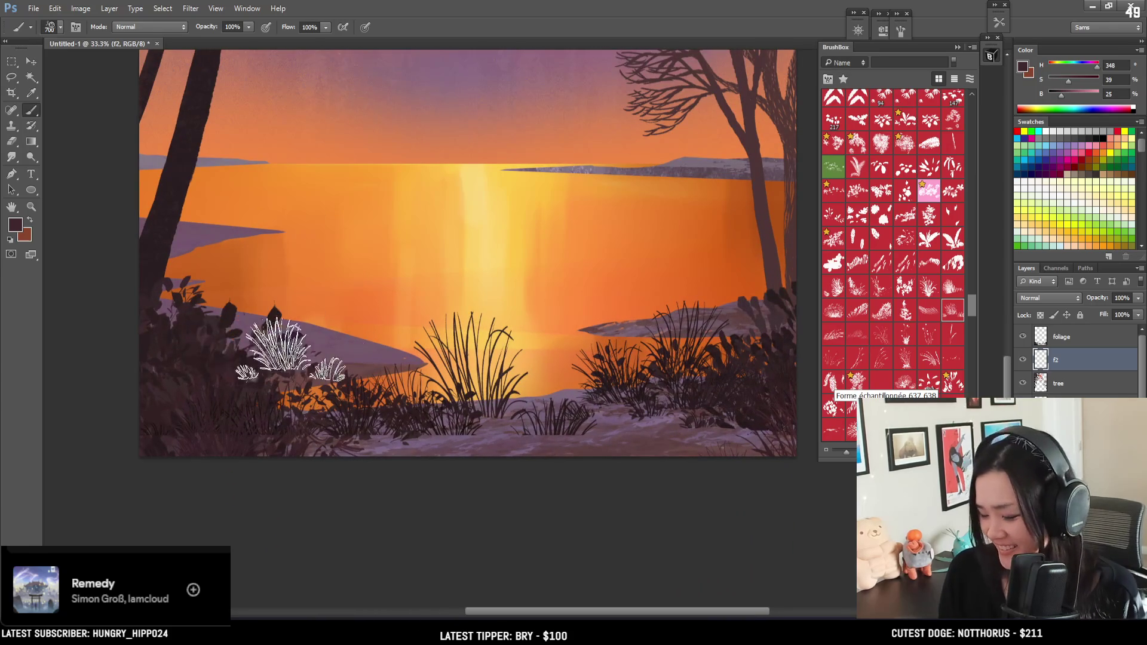
Sample a muted mauve and stamp a low grass tuft on the shore with a smaller brush
left_click(342, 363, "alt")
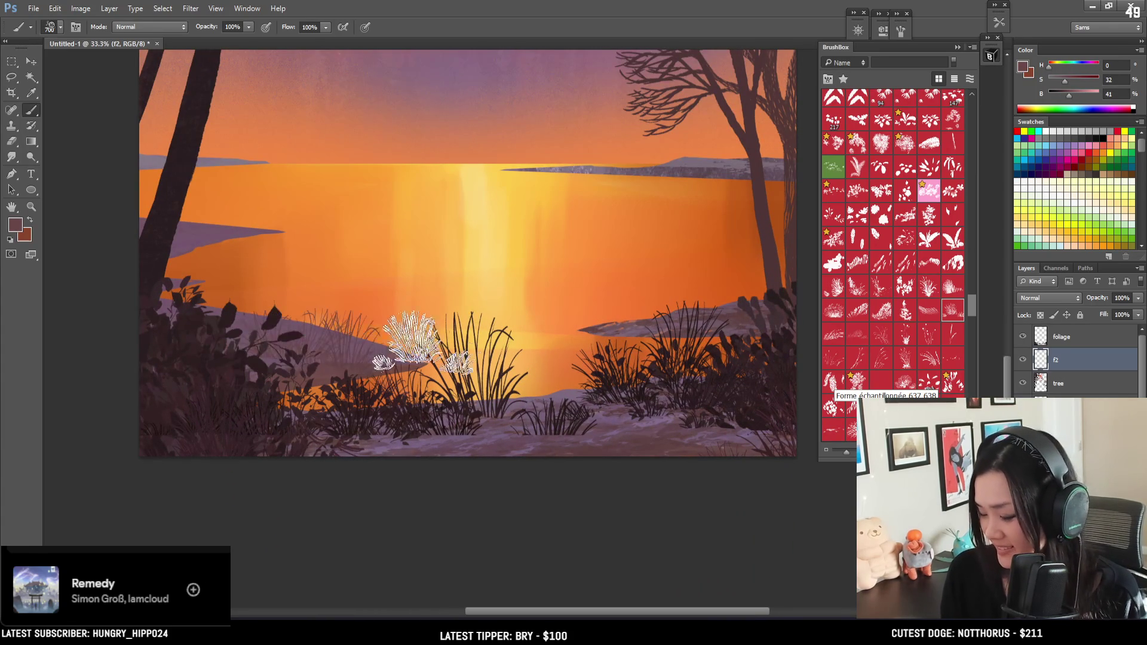
key("bracketleft")
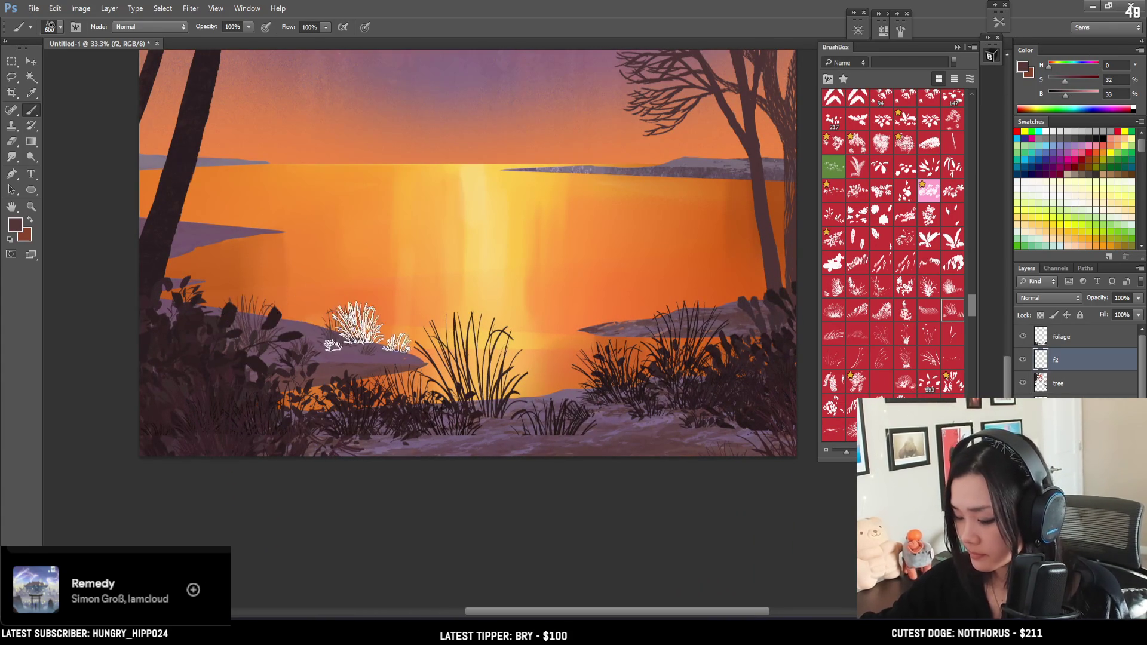
key("bracketleft")
left_click(280, 298)
key("ctrl+z")
left_click(271, 322)
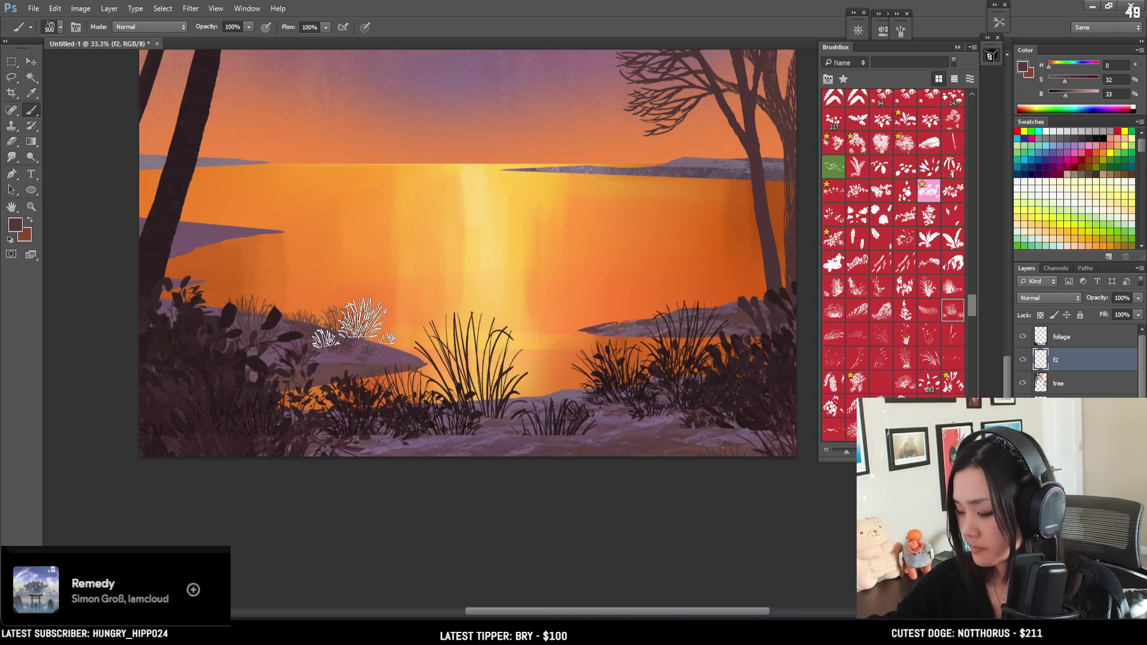
Move layer f2 beneath the tree layer and paint purple grass tufts along the left lake shore
left_click_drag(781, 302, 572, 401)
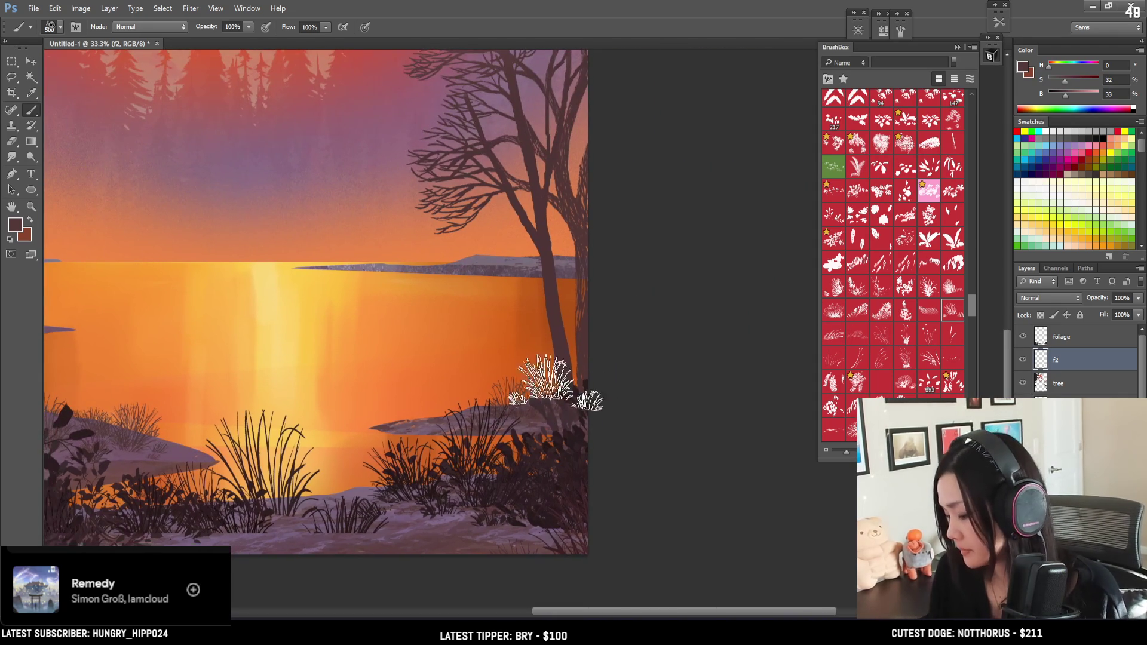
key("bracketleft")
key("bracketleft")
key("bracketleft")
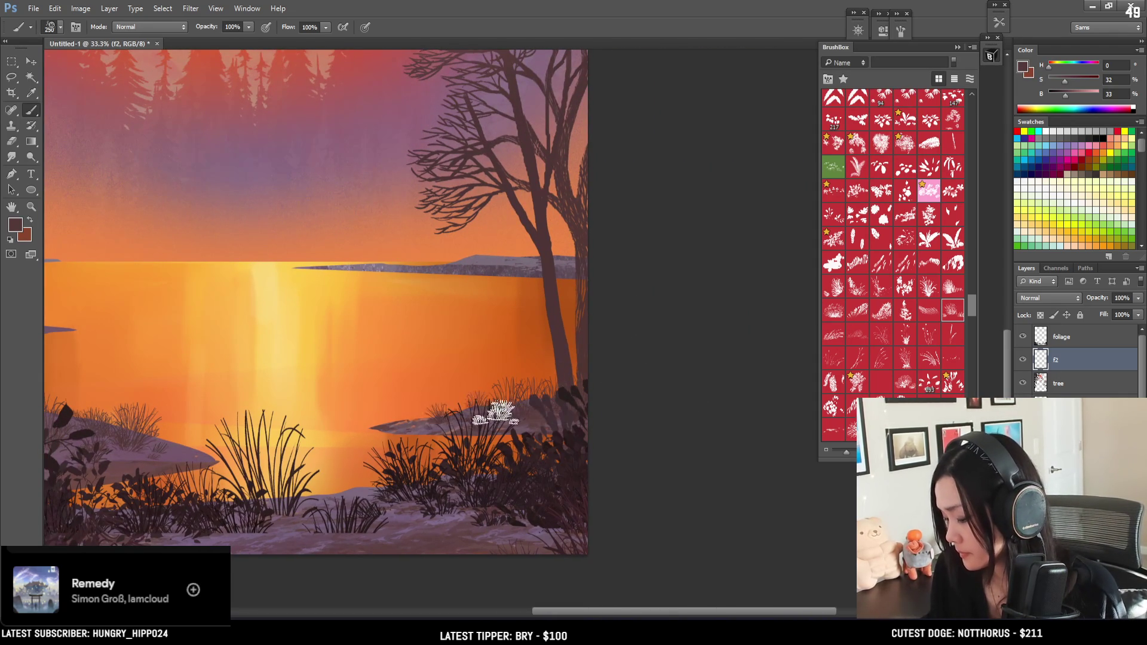
key("bracketright")
key("bracketright")
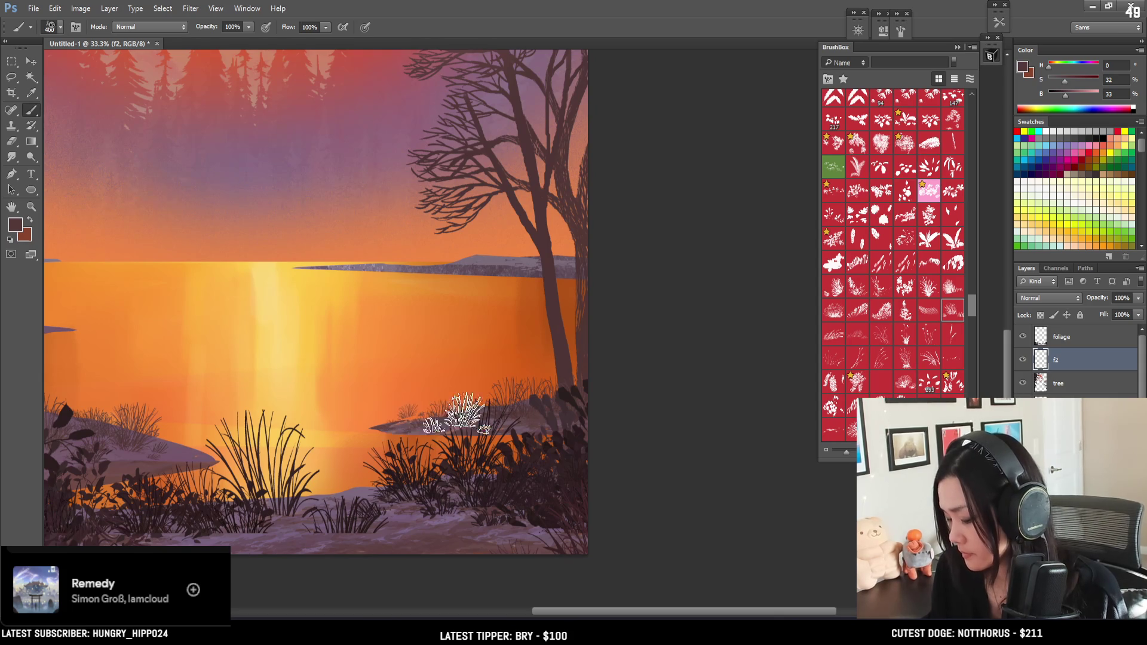
left_click_drag(666, 415, 804, 443)
left_click(241, 363, "alt")
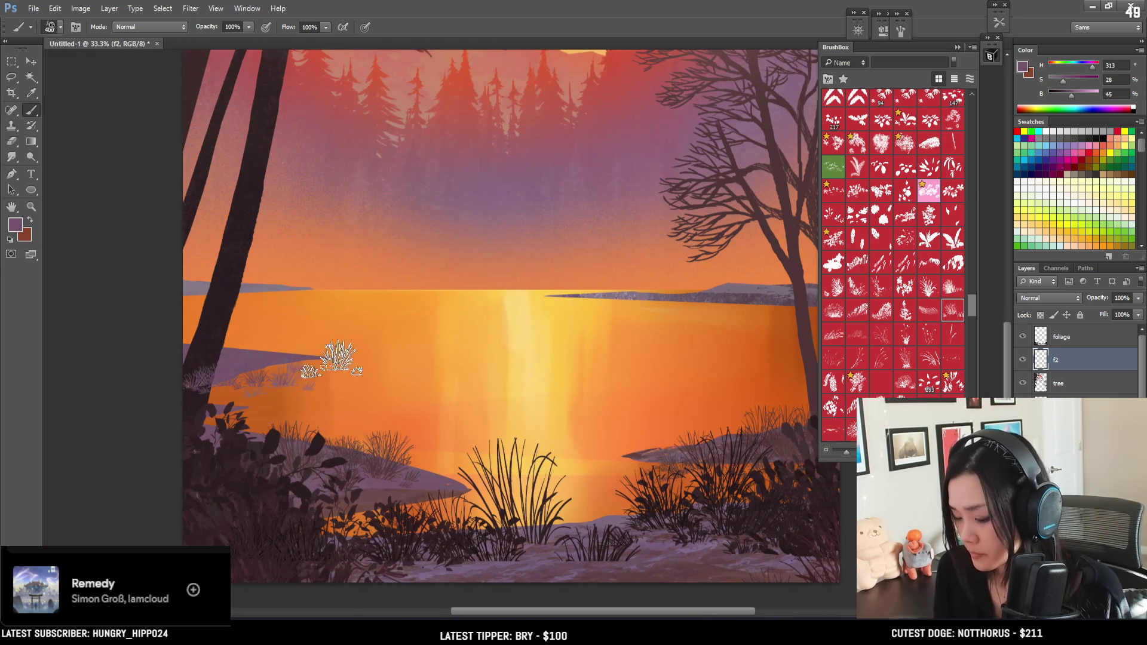
left_click_drag(1067, 360, 1072, 395)
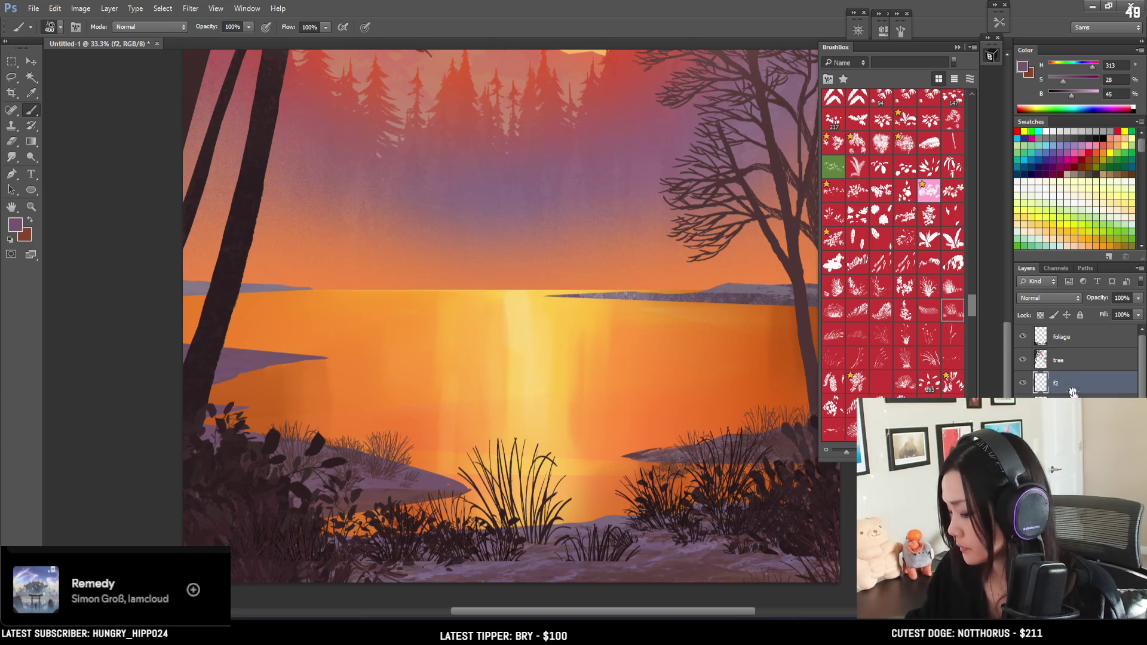
mouse_move(293, 382)
left_mouse_down()
mouse_move(329, 377)
mouse_move(343, 389)
left_mouse_up()
Enlarge the grass brush and try two other grass brush shapes
mouse_move(568, 385)
left_mouse_down()
mouse_move(209, 387)
mouse_move(371, 405)
mouse_move(305, 384)
left_mouse_up()
key("bracketright")
key("bracketright")
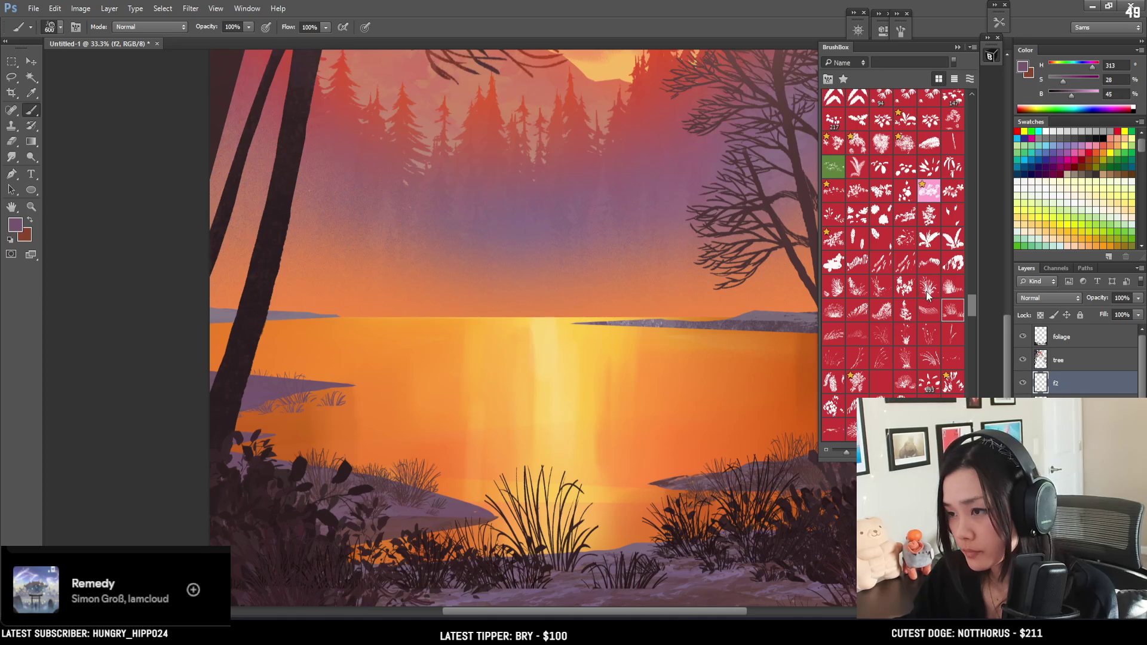
left_click(877, 294)
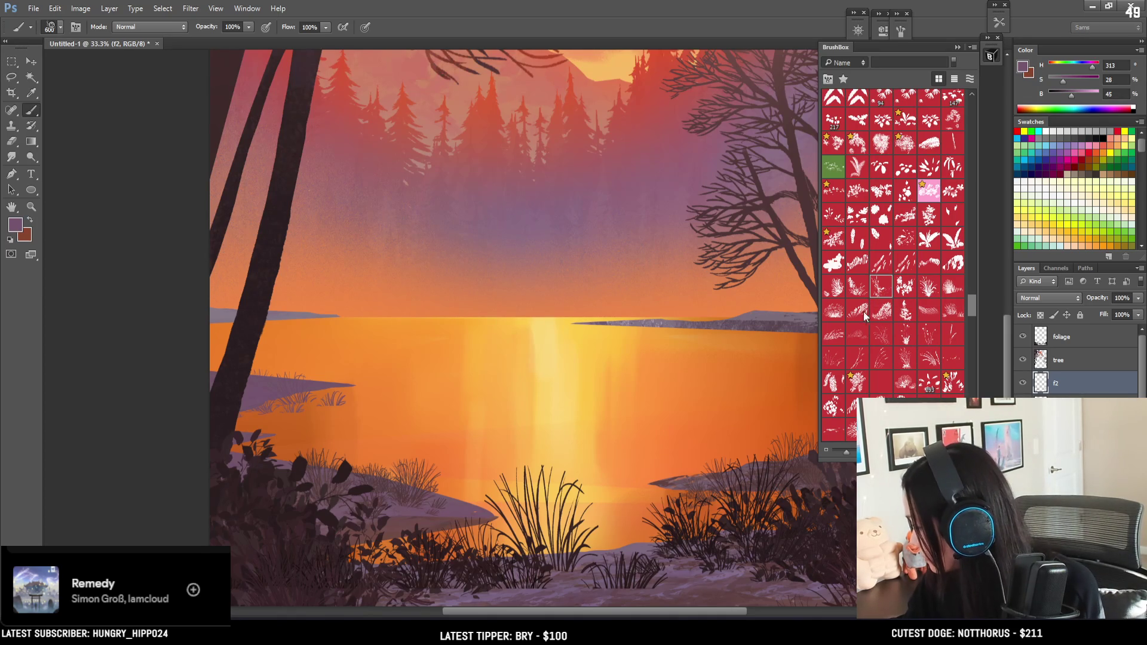
left_click(835, 363)
key("e")
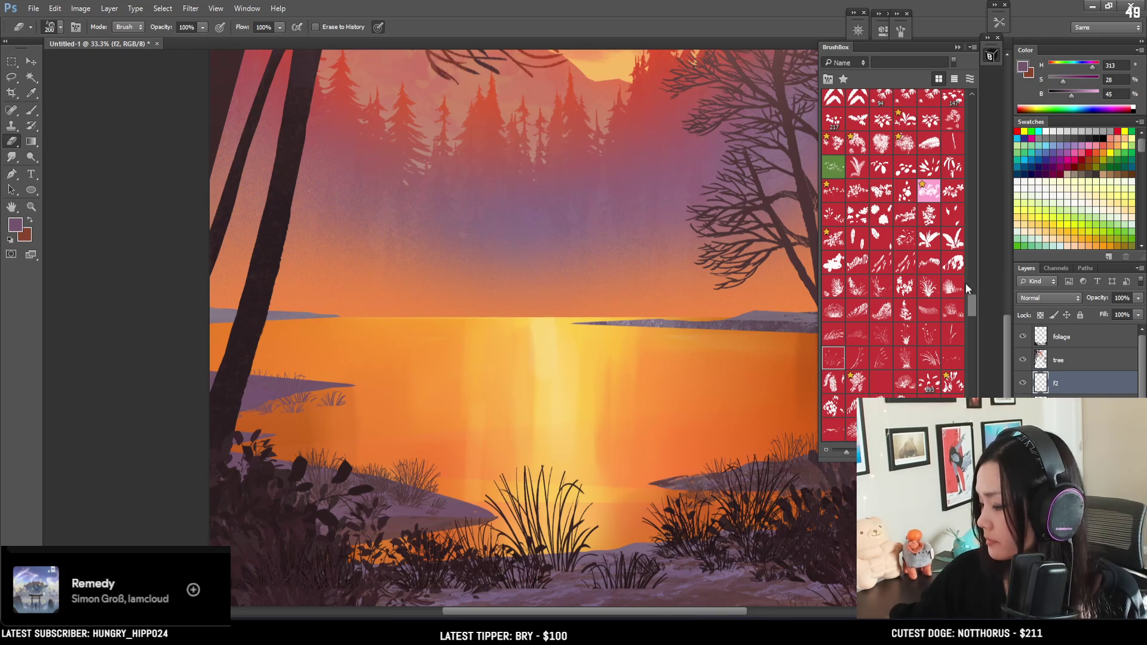
Choose the EyvindEarle 139 grass brush and marquee a rectangle around the left shore
left_click_drag(971, 302, 976, 135)
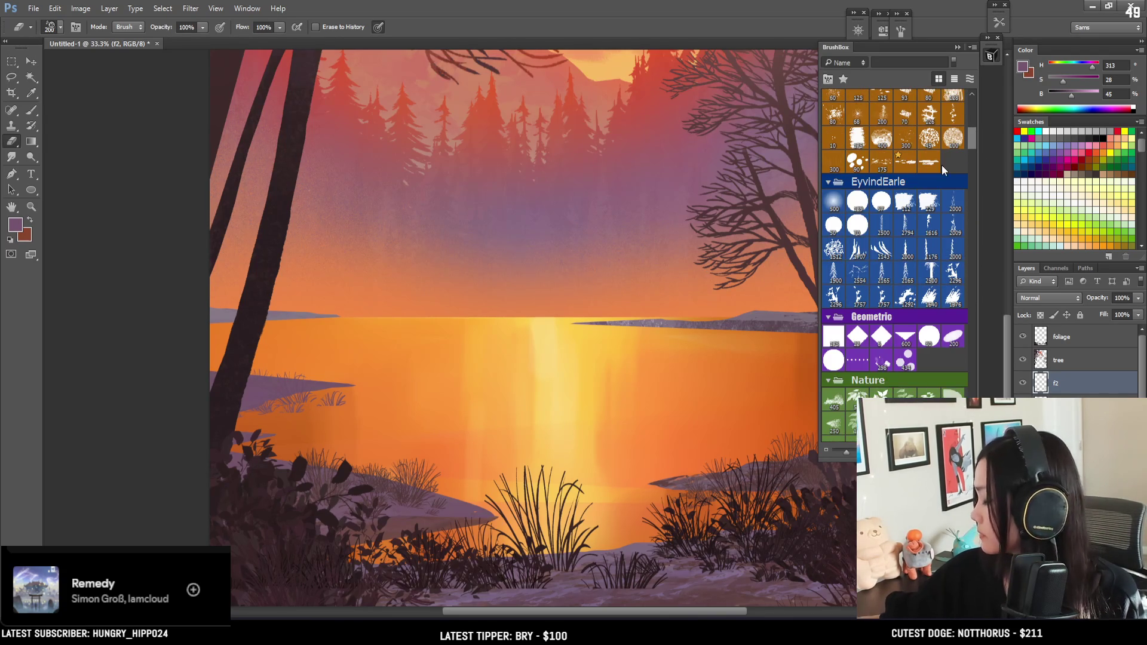
left_click(858, 203)
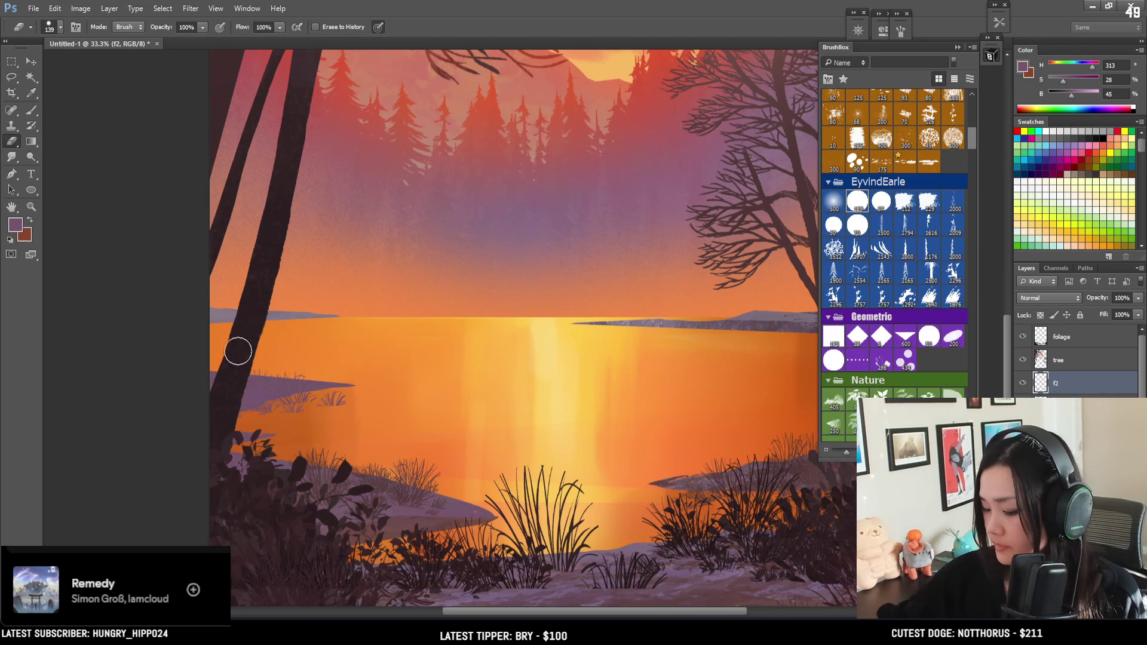
key("b")
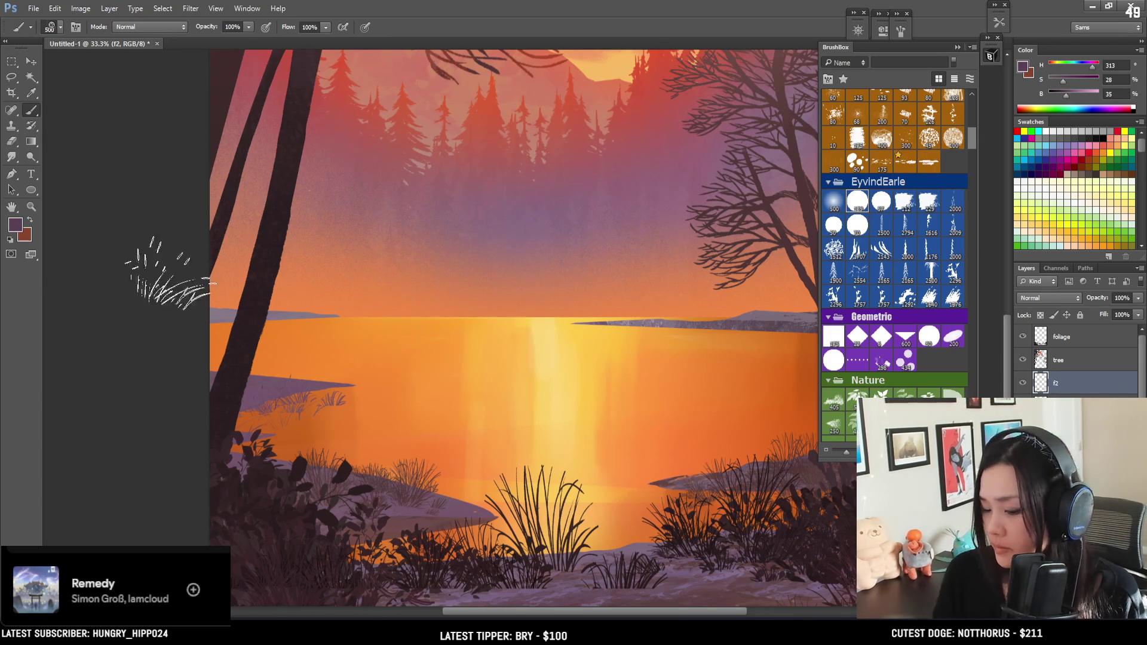
left_click(12, 62)
mouse_move(211, 216)
left_mouse_down()
mouse_move(449, 435)
mouse_move(455, 426)
left_mouse_up()
Paint grass strands on the left shore inside the selection, undo extras, and sample a lighter purple
key("b")
left_click(268, 413)
left_click(367, 367)
key("bracketleft")
key("bracketleft")
key("bracketleft")
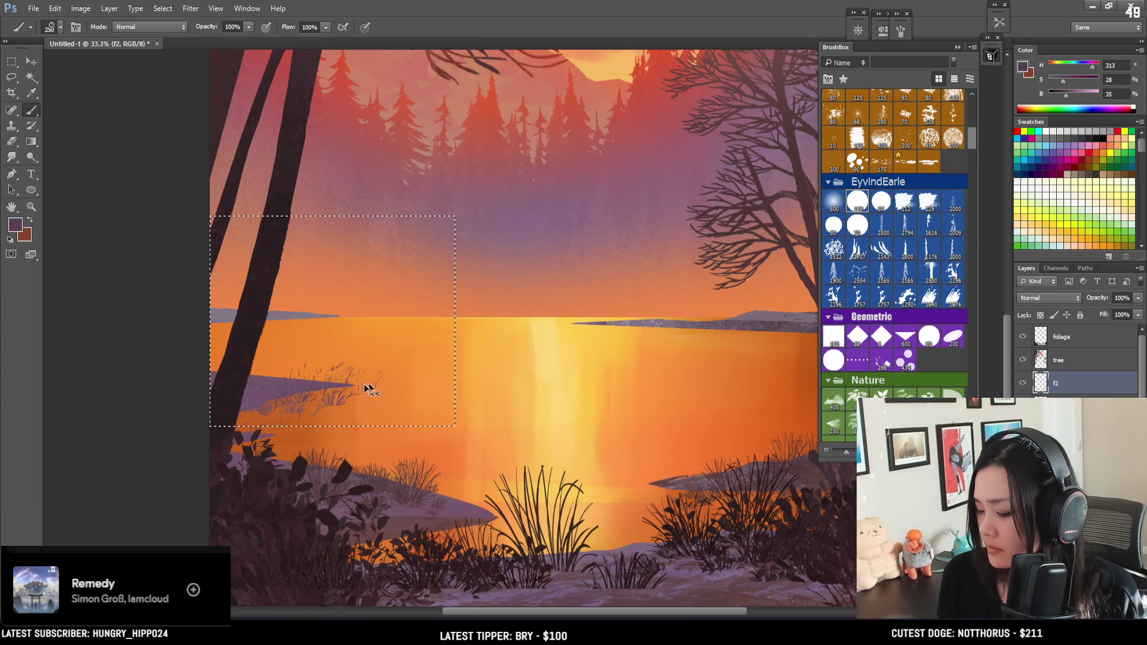
key("ctrl+z")
left_click(243, 384, "alt")
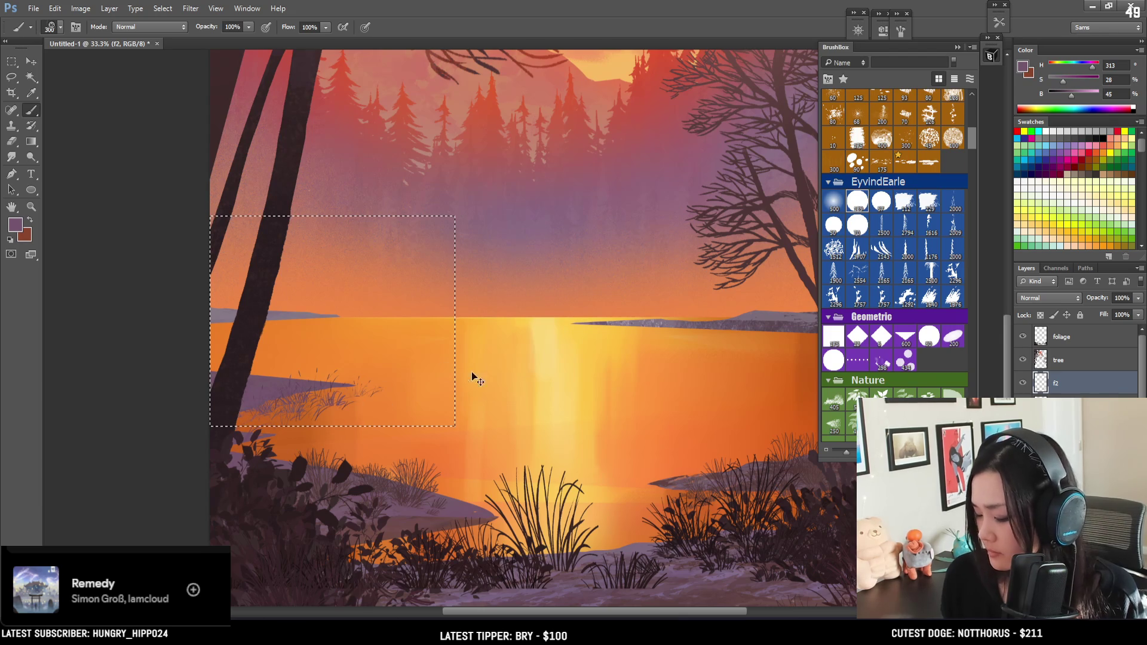
Deselect, erase stray grass strands, and shift the view toward the right shore
key("ctrl+d")
key("e")
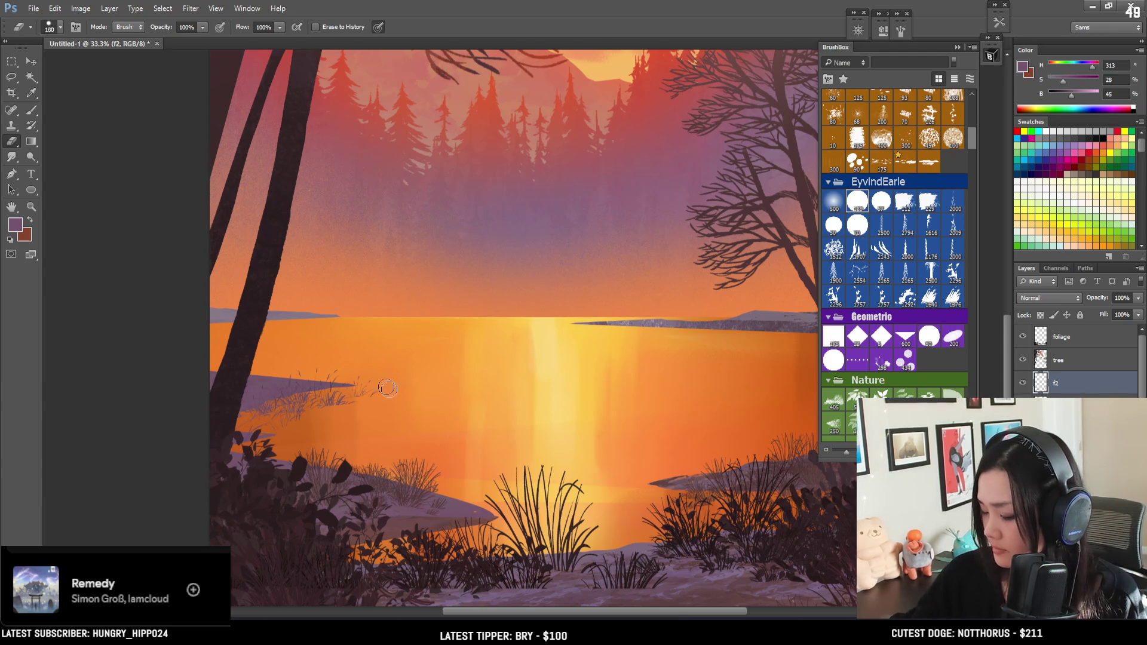
left_click_drag(687, 457, 410, 468)
key("b")
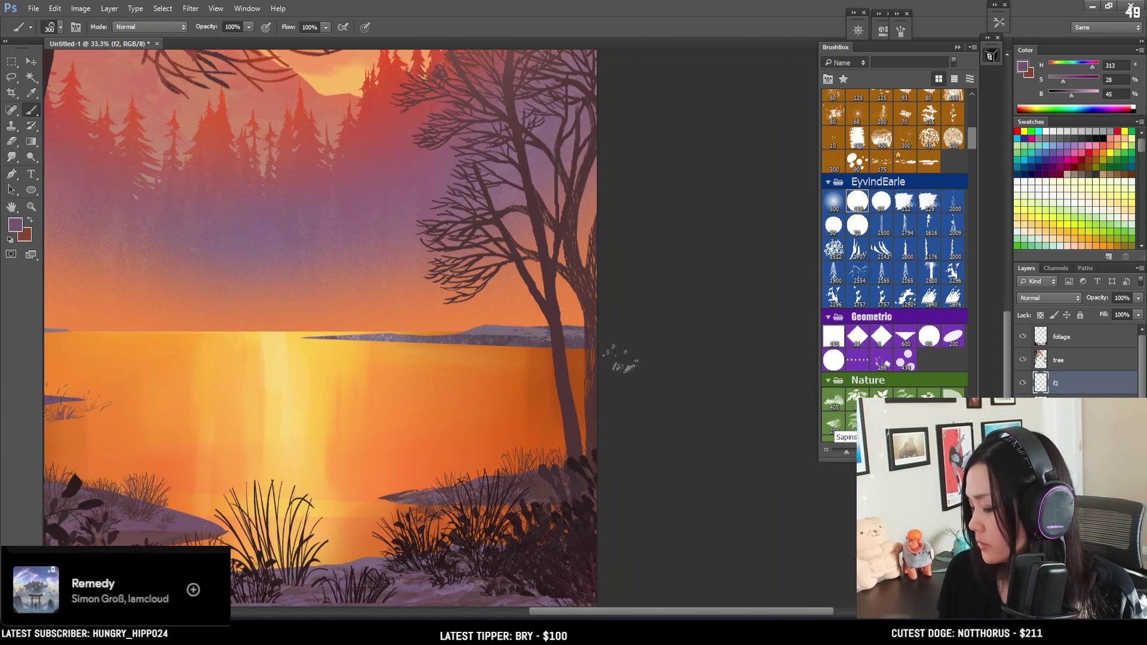
left_click_drag(972, 142, 960, 307)
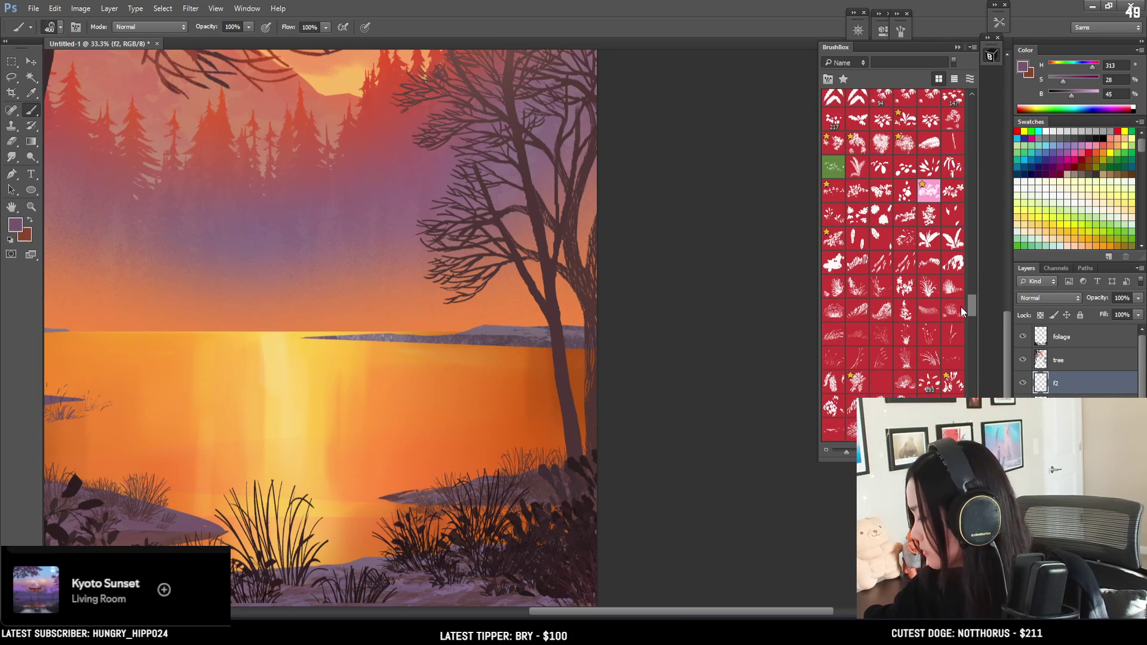
Marquee a strip along the far right shore and paint faint grass strands
scroll(961, 307, "down", 3)
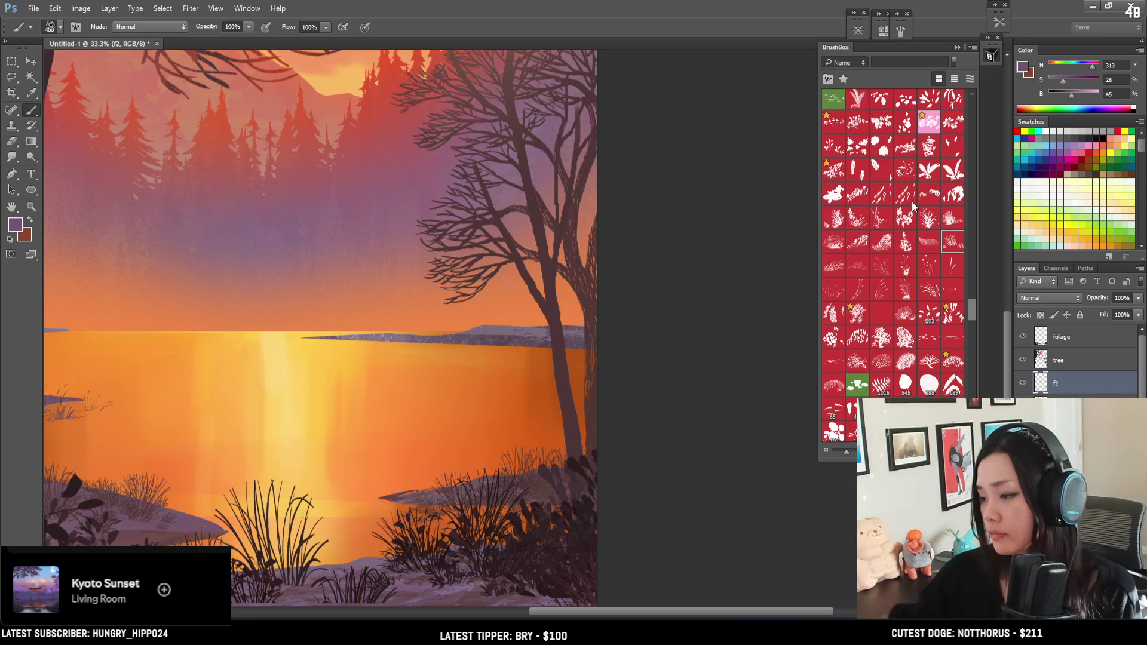
mouse_move(426, 435)
left_mouse_down()
mouse_move(617, 415)
mouse_move(543, 402)
left_mouse_up()
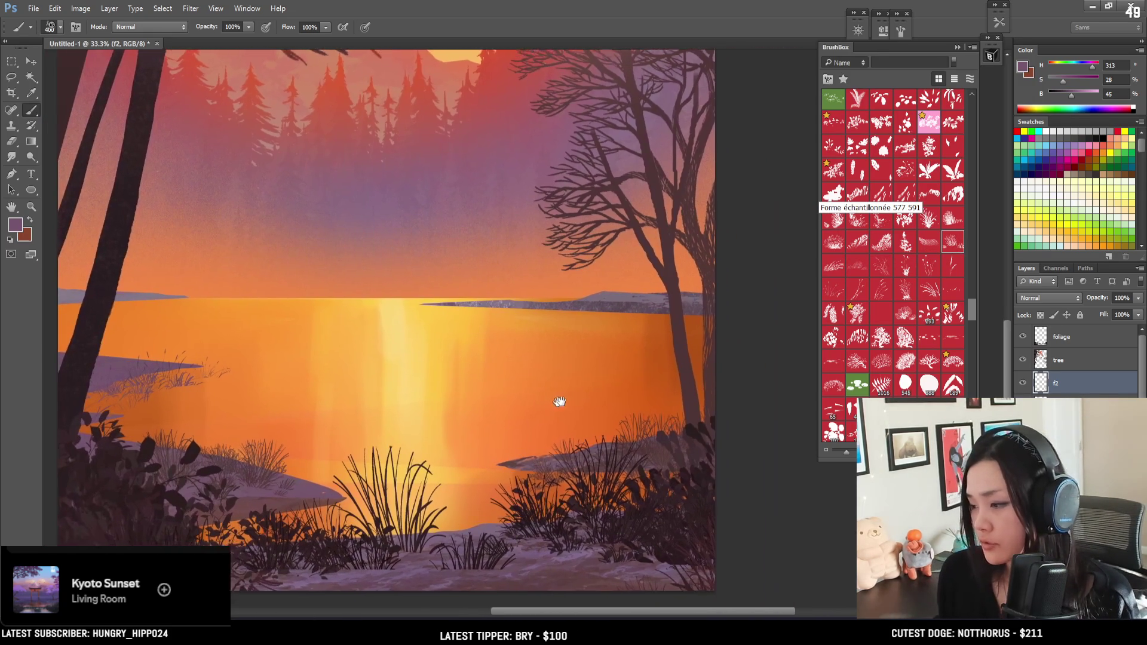
left_click(11, 62)
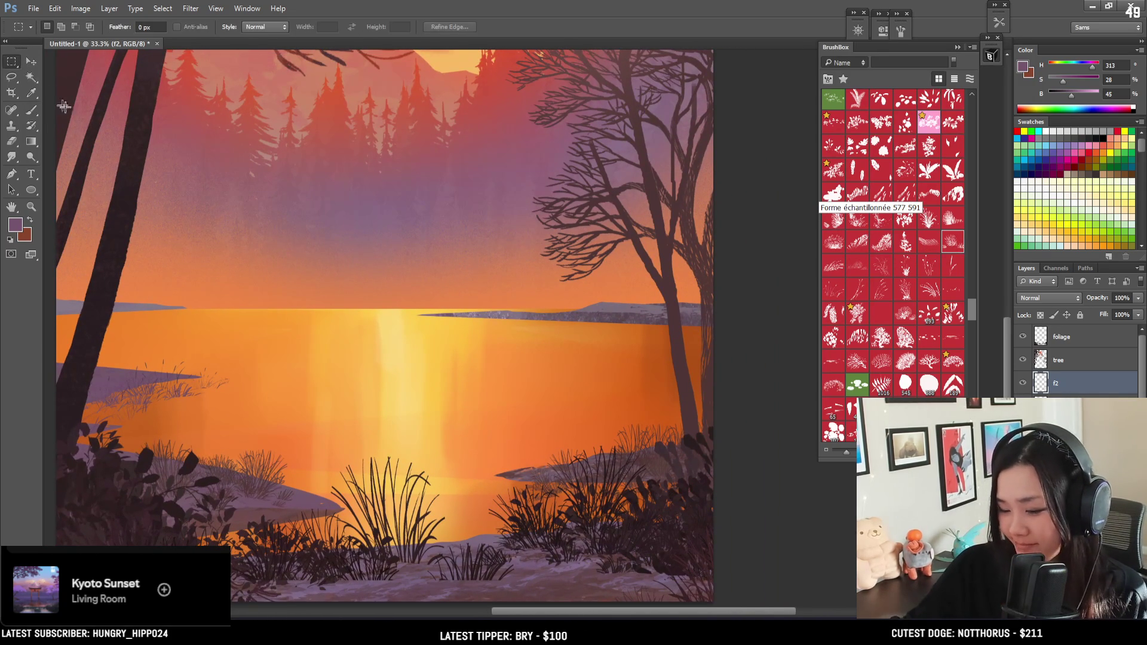
left_click_drag(387, 283, 770, 356)
key("b")
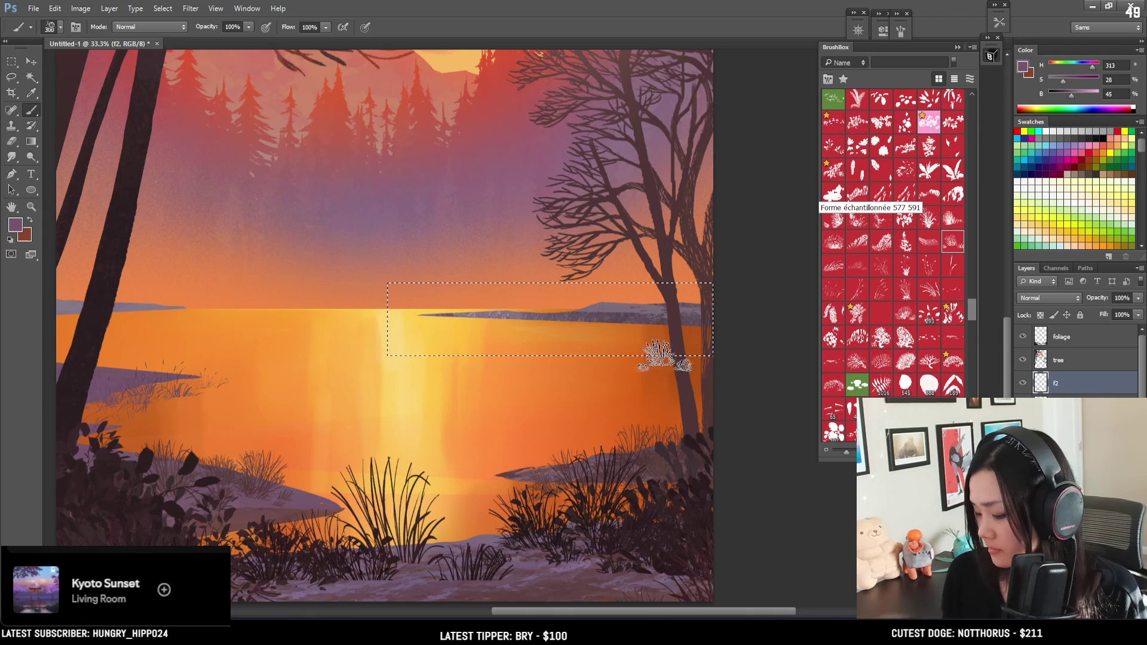
left_click(302, 478)
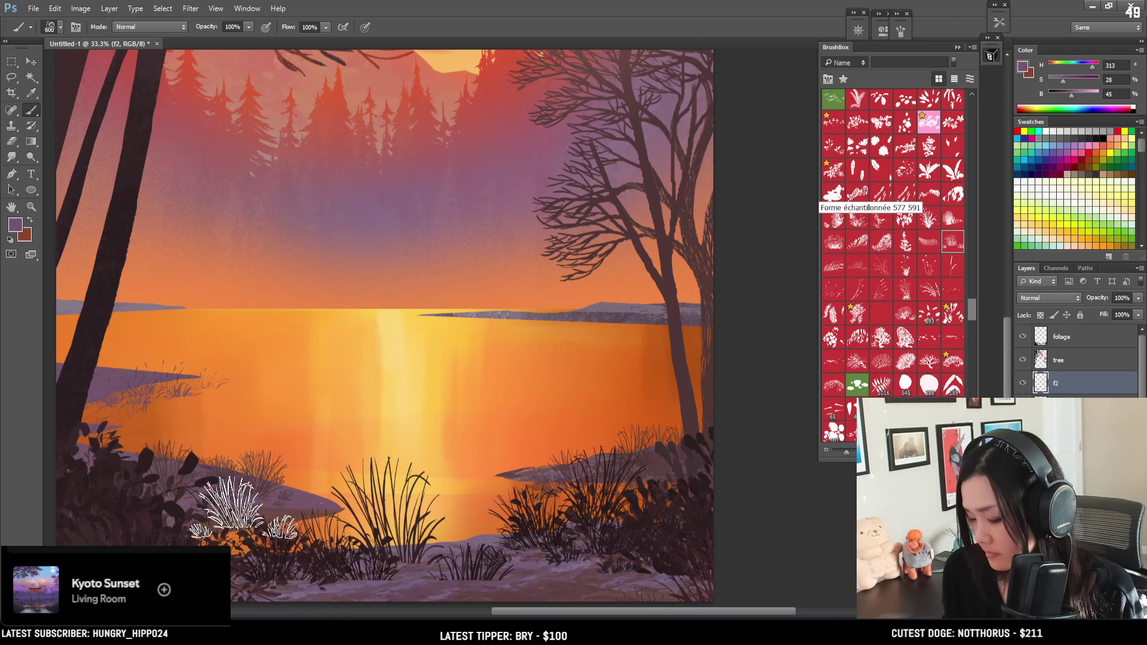
Enlarge the grass brush from 600 to 700 and zoom out to the full painting
key("bracketright")
key("bracketright")
key("bracketright")
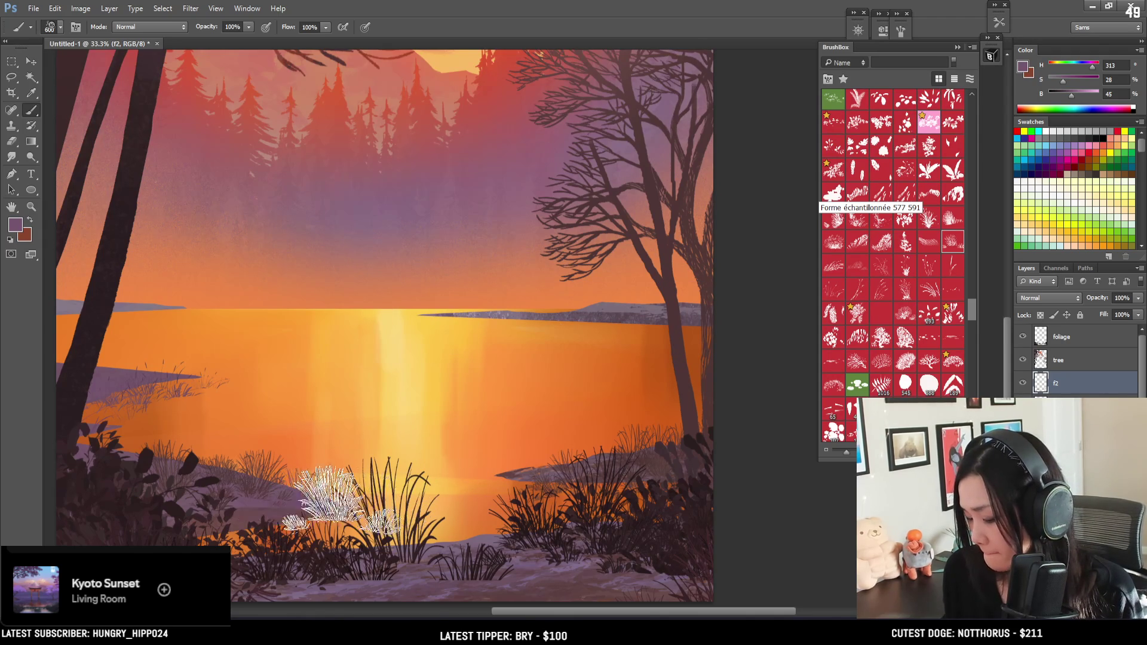
key("bracketright")
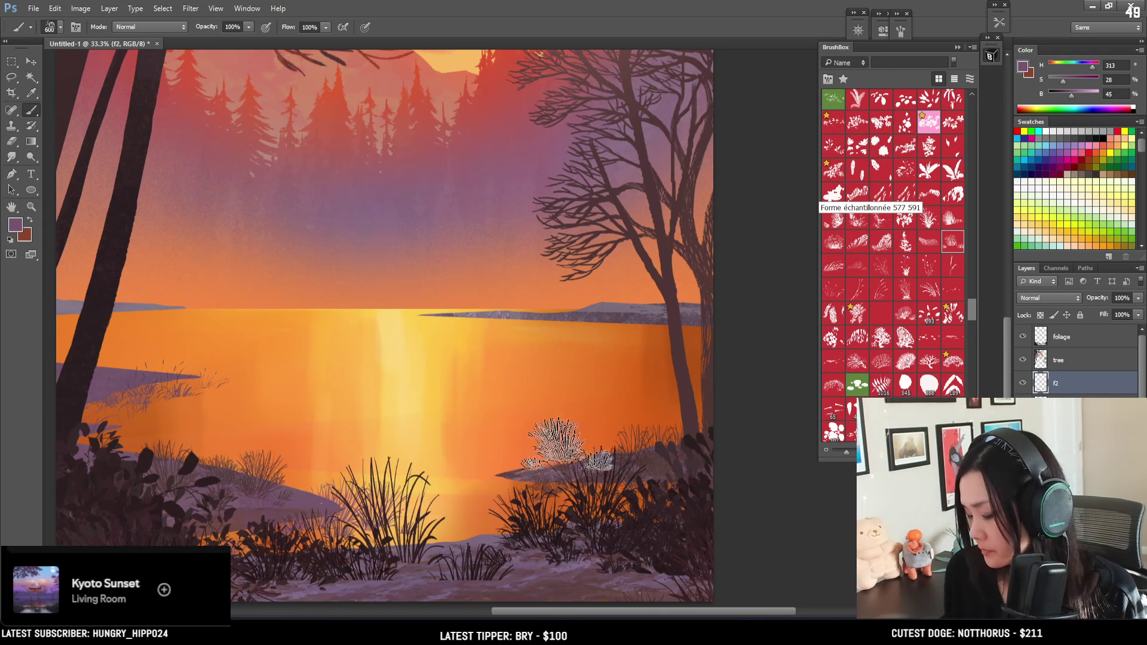
key("ctrl+minus")
key("ctrl+minus")
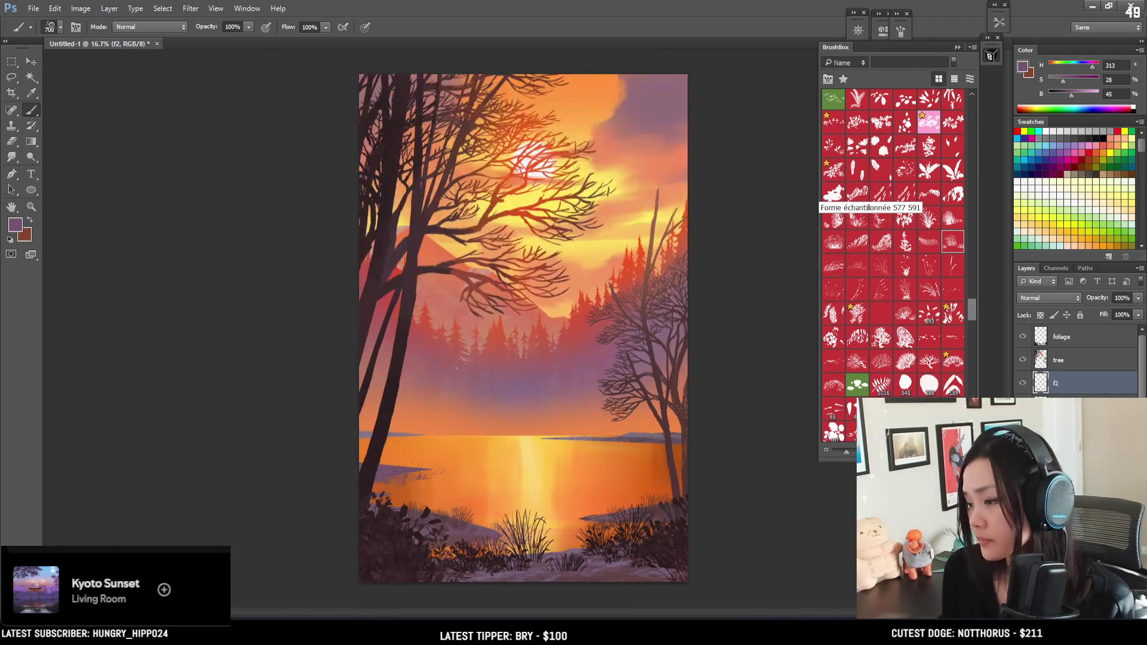
Sample a paler violet from the tree and shrink the brush
mouse_move(545, 463)
left_mouse_down()
mouse_move(412, 439)
mouse_move(475, 386)
left_mouse_up()
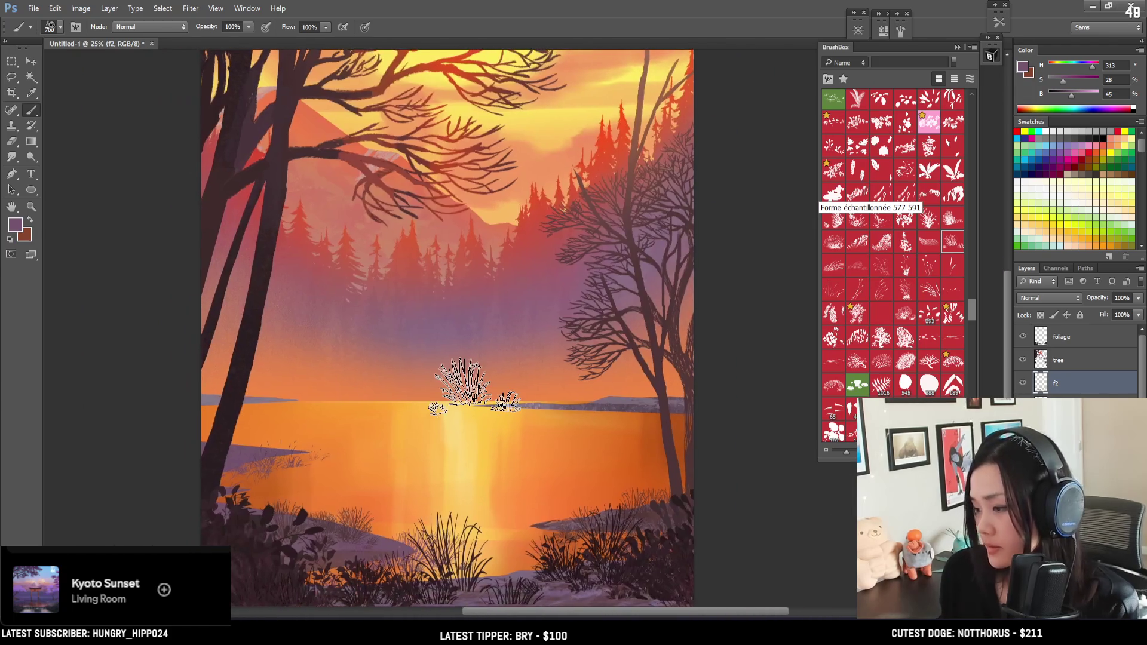
key("bracketleft")
key("bracketleft")
left_click(214, 394, "alt")
key("bracketleft")
key("bracketleft")
key("bracketleft")
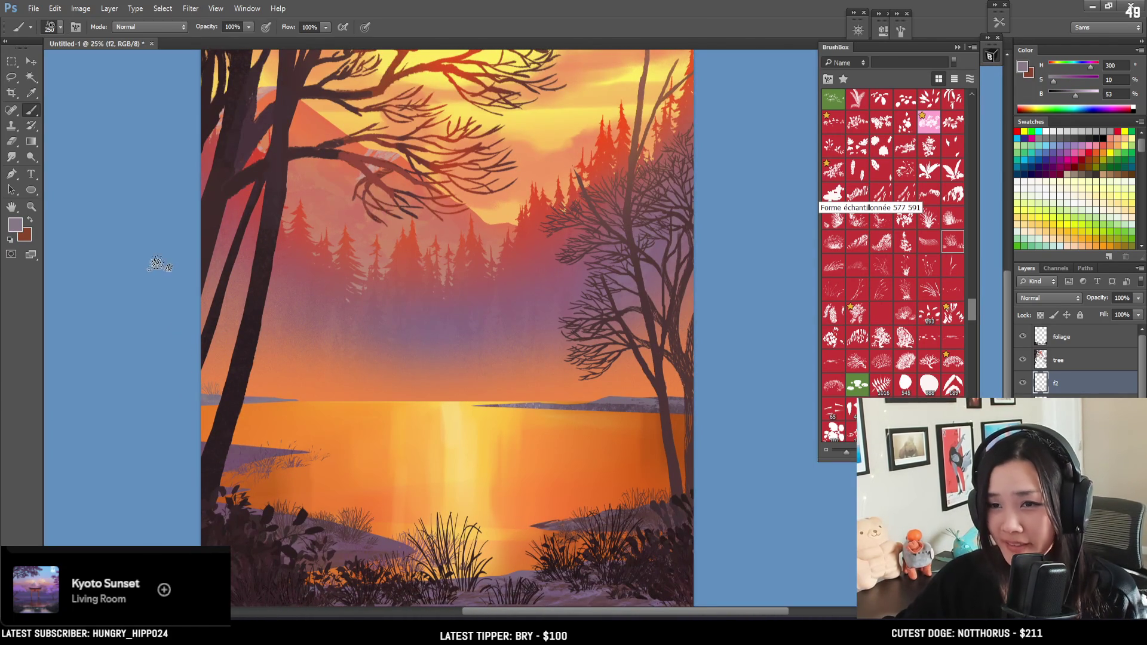
Reset the pasteboard surround to default gray, then set it to Dark Gray
right_click(158, 287)
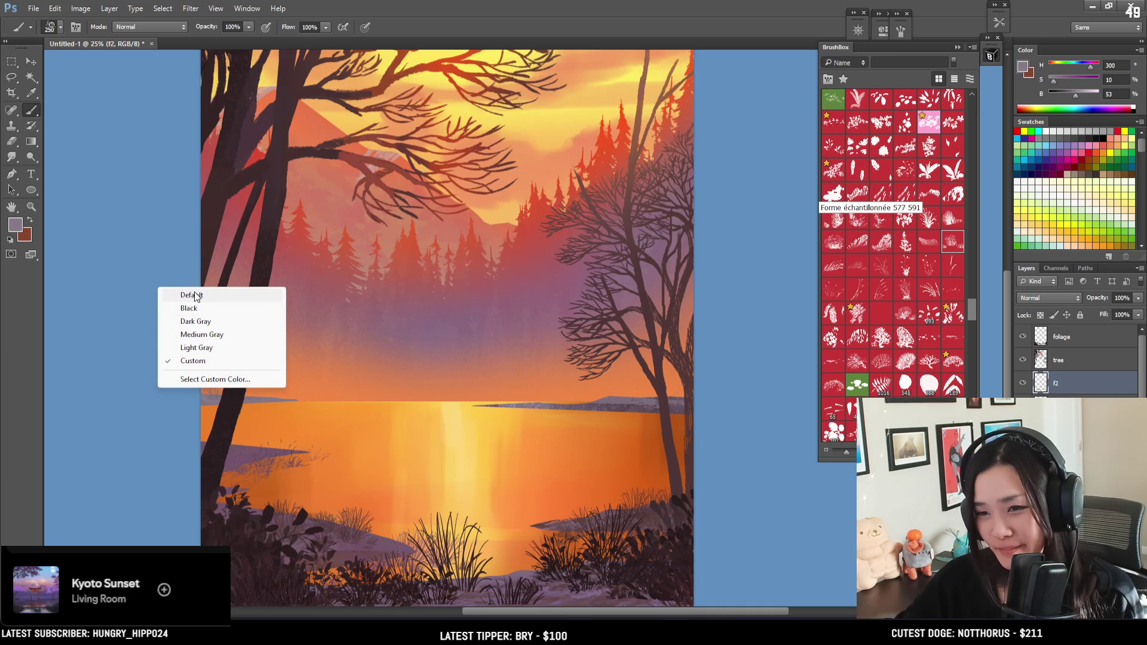
left_click(195, 295)
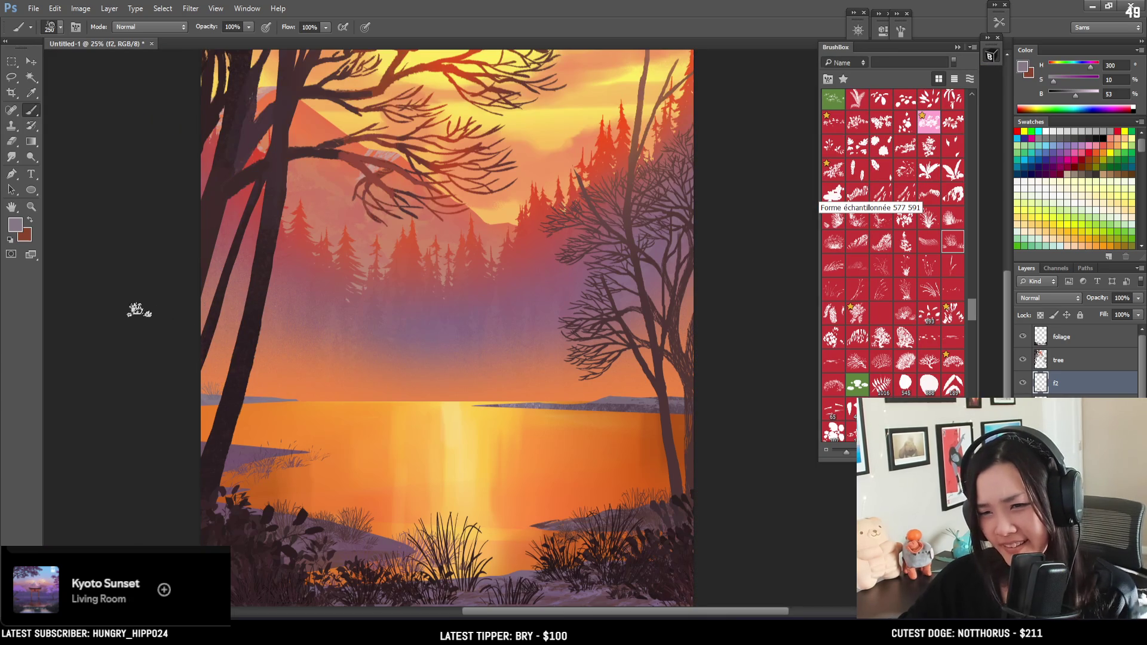
key("h")
left_click_drag(154, 294, 192, 305)
right_click(189, 313)
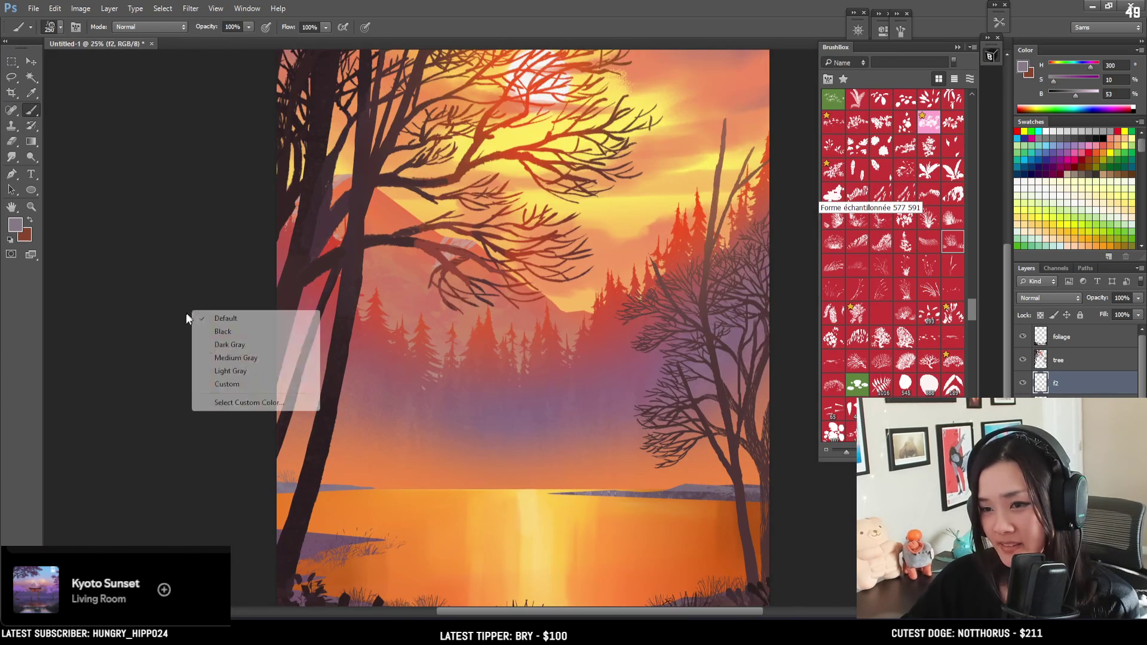
left_click(218, 345)
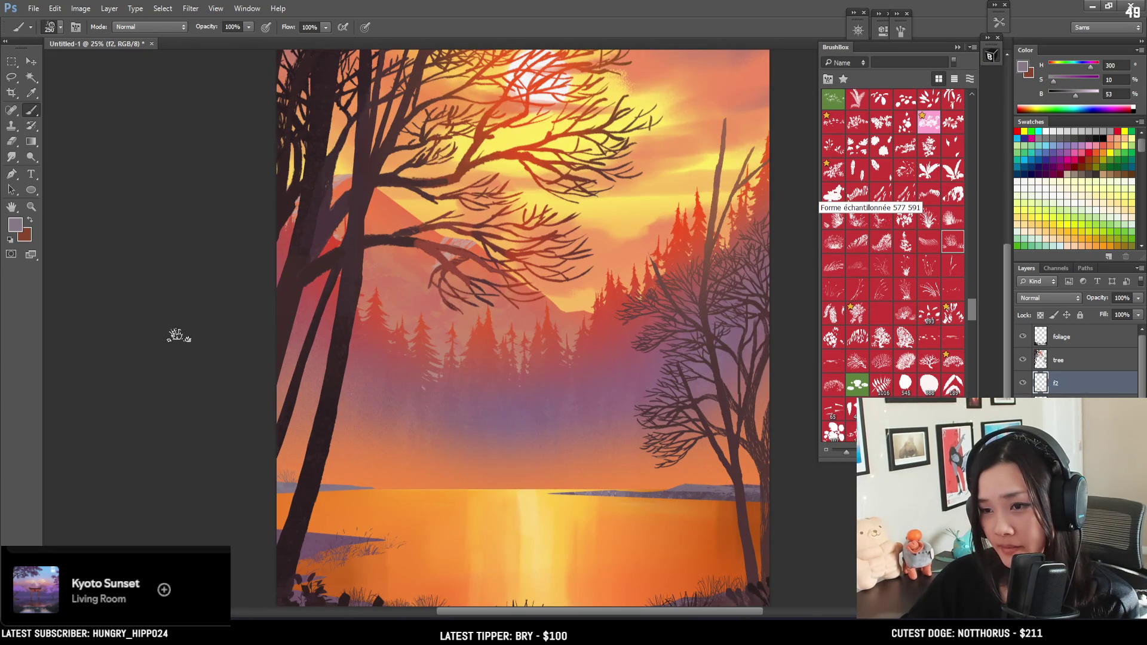
Compare a Medium Gray canvas surround against Dark Gray, returning to Dark Gray
key("ctrl+minus")
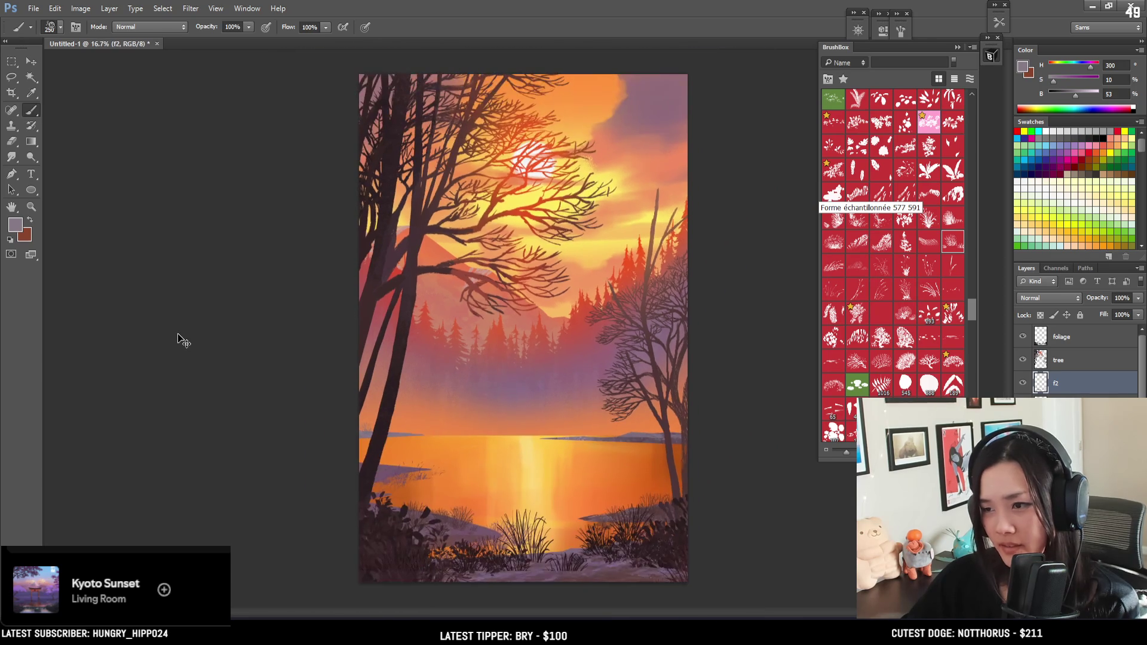
key("ctrl+plus")
right_click(192, 351)
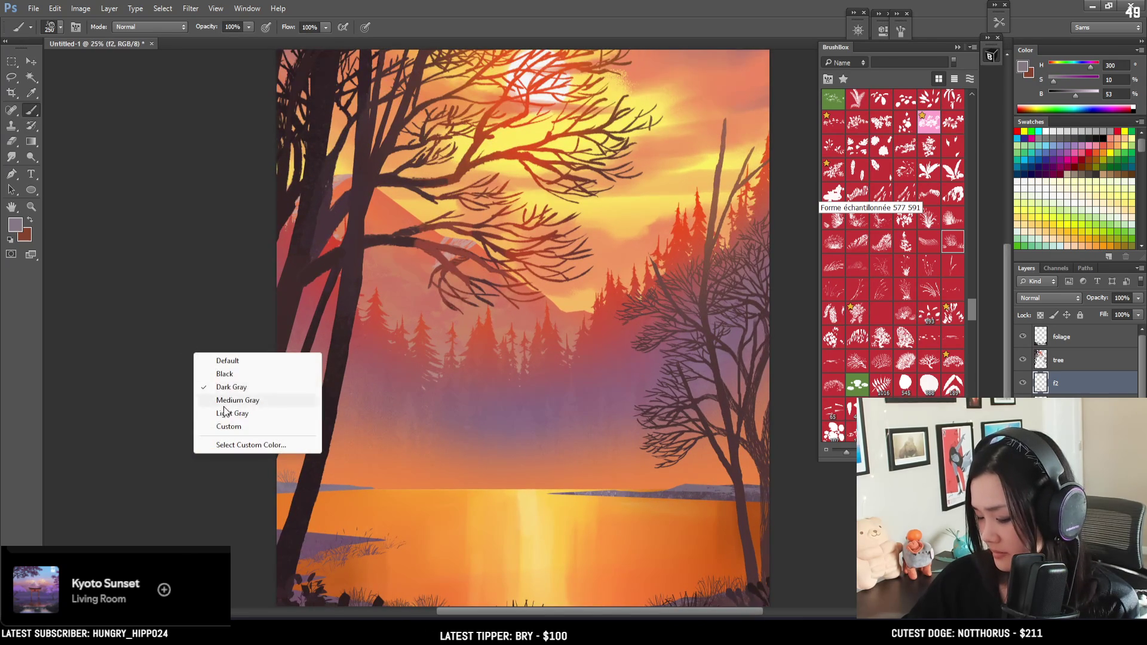
left_click(227, 405)
right_click(204, 343)
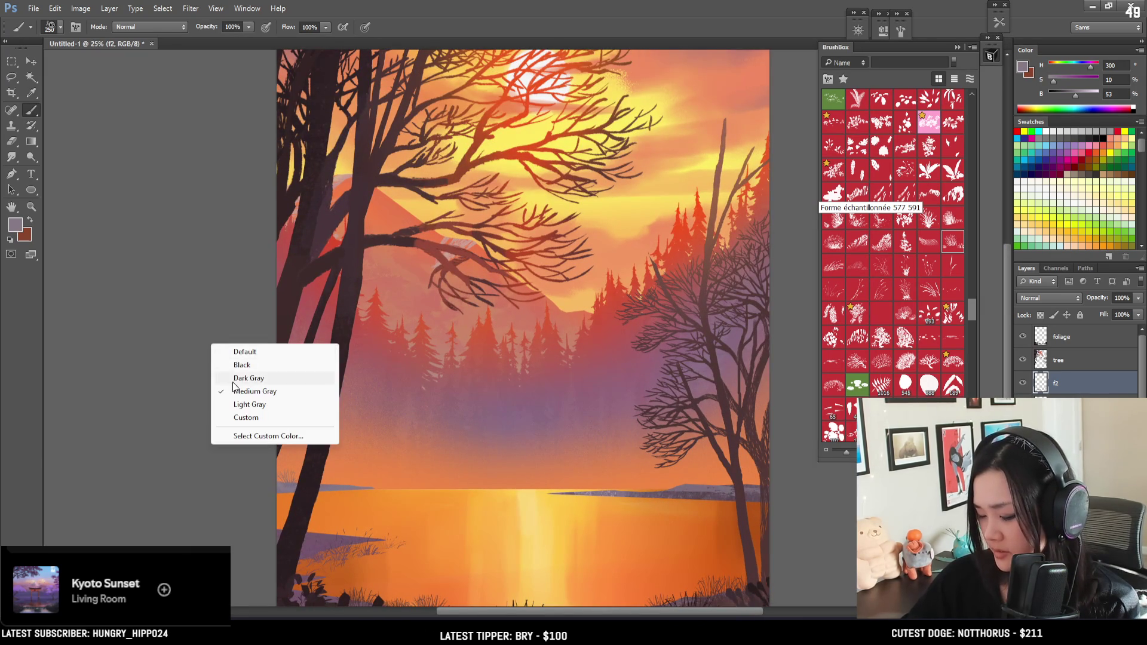
left_click(227, 373)
key("ctrl+minus")
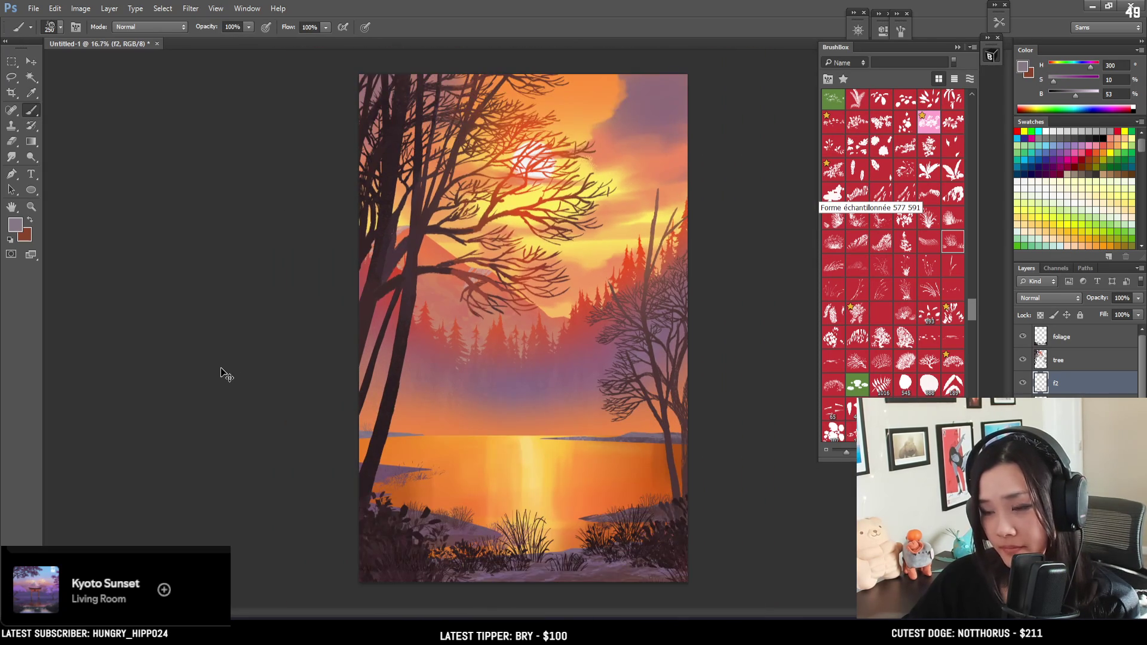
key("ctrl+plus")
key("ctrl+plus")
Choose a foliage stamp brush and marquee the area above the far left shore
scroll(440, 331, "down", 3)
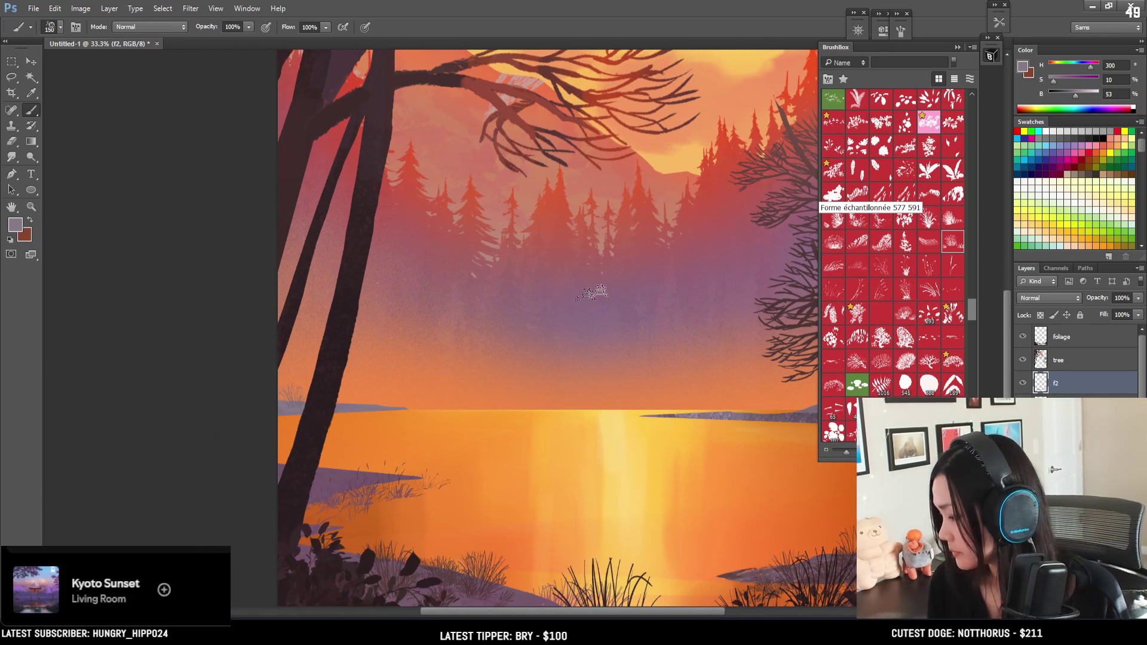
scroll(970, 306, "down", 2)
scroll(971, 321, "down", 2)
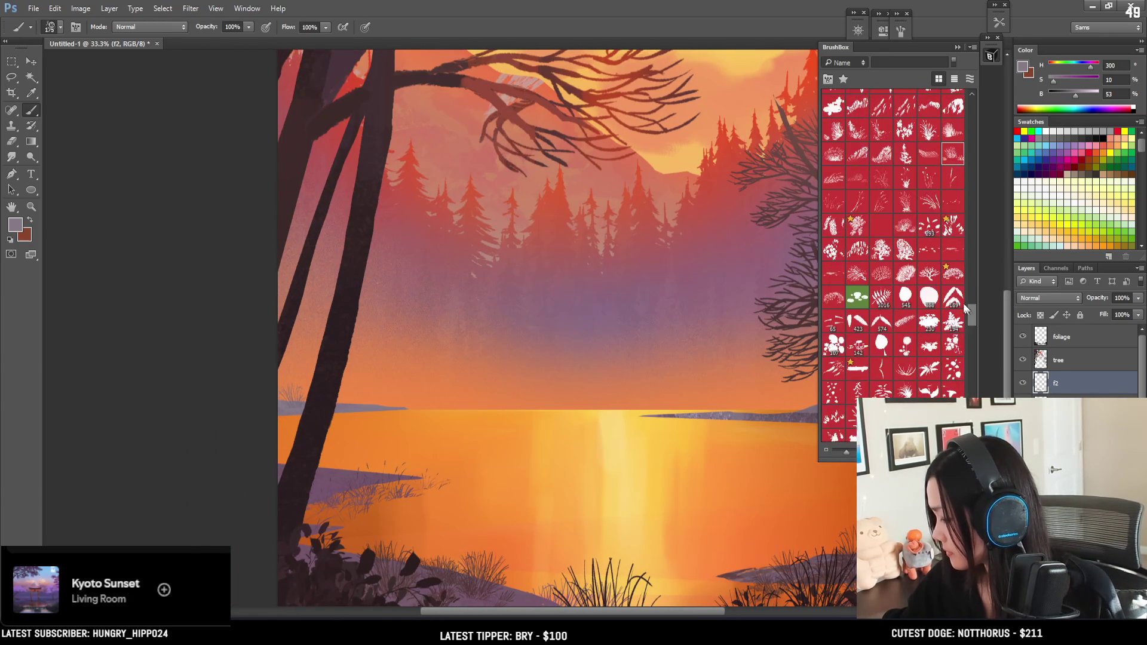
left_click(953, 231)
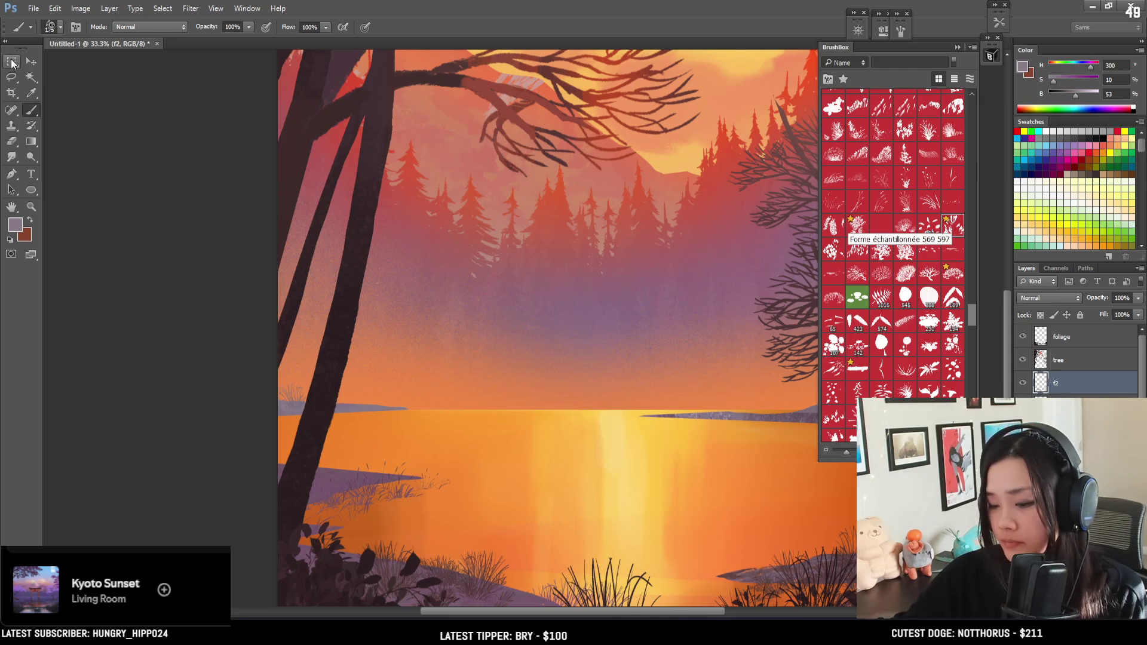
key("m")
mouse_move(251, 230)
left_mouse_down()
mouse_move(430, 410)
mouse_move(457, 411)
left_mouse_up()
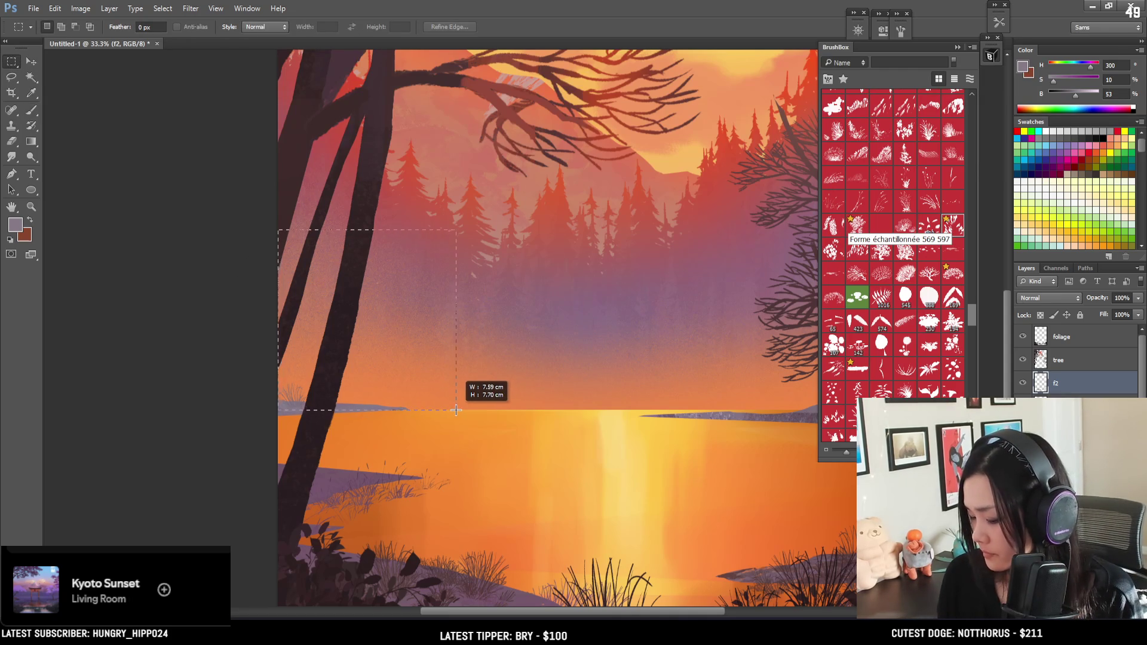
Paint slightly brightened pale foliage along the bottom of the selection, then deselect
key("b")
left_click(269, 404)
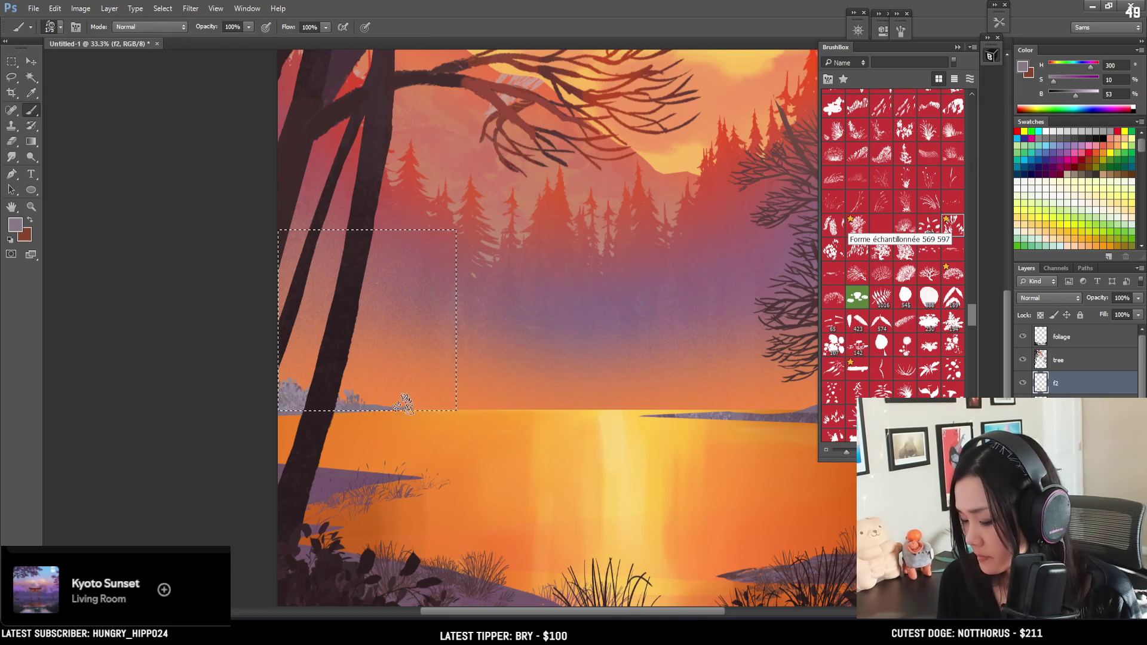
key("ctrl+z")
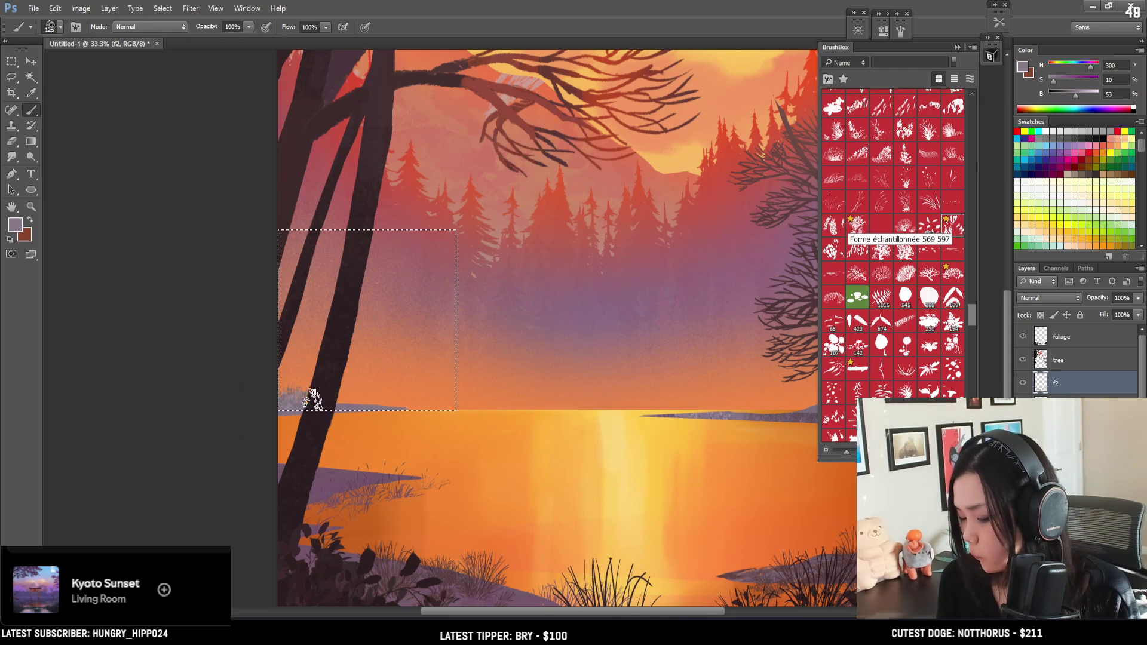
left_click_drag(321, 401, 339, 399)
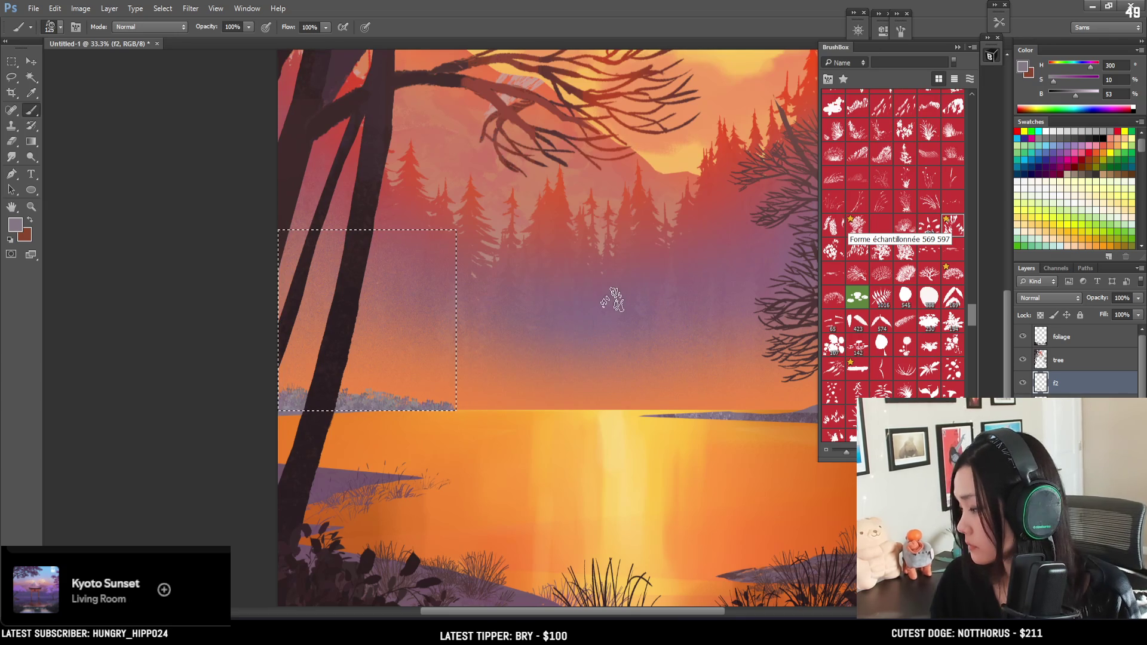
left_click(1079, 97)
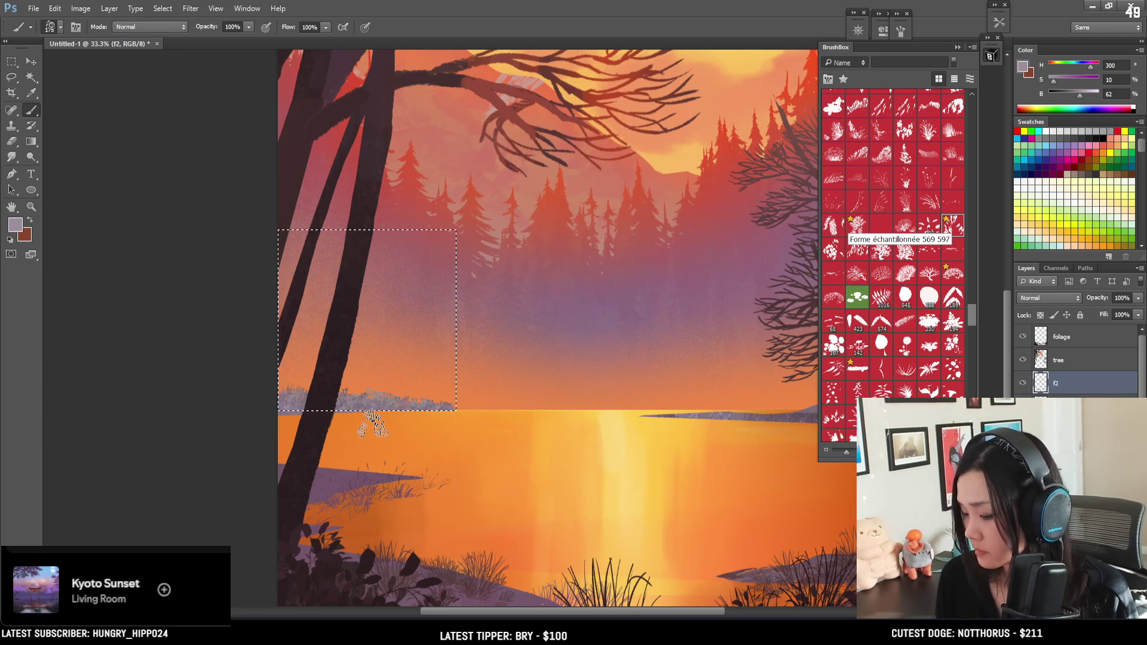
key("ctrl+d")
Zoom out to view the whole painting and move to a different layer
key("e")
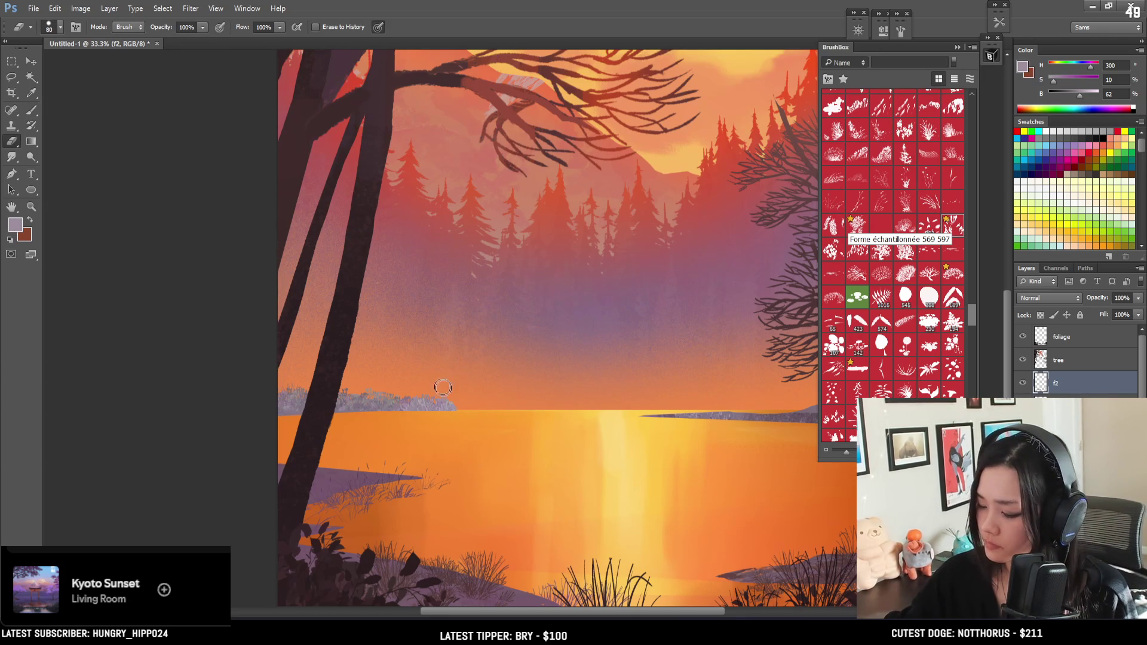
key("ctrl+minus")
key("ctrl+minus")
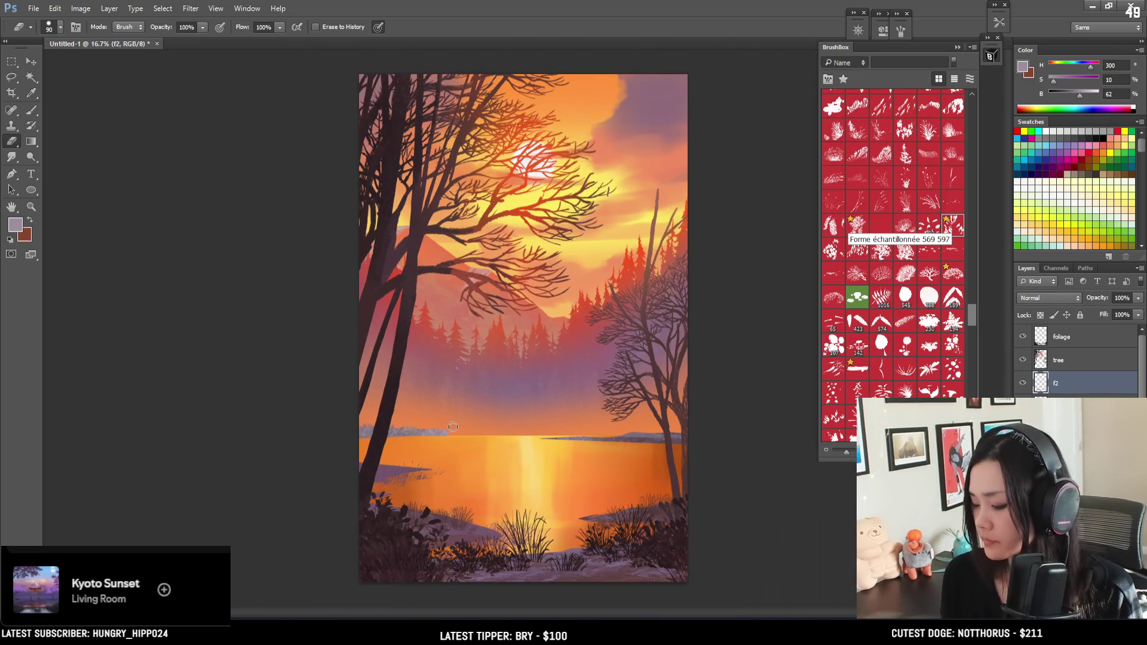
key("b")
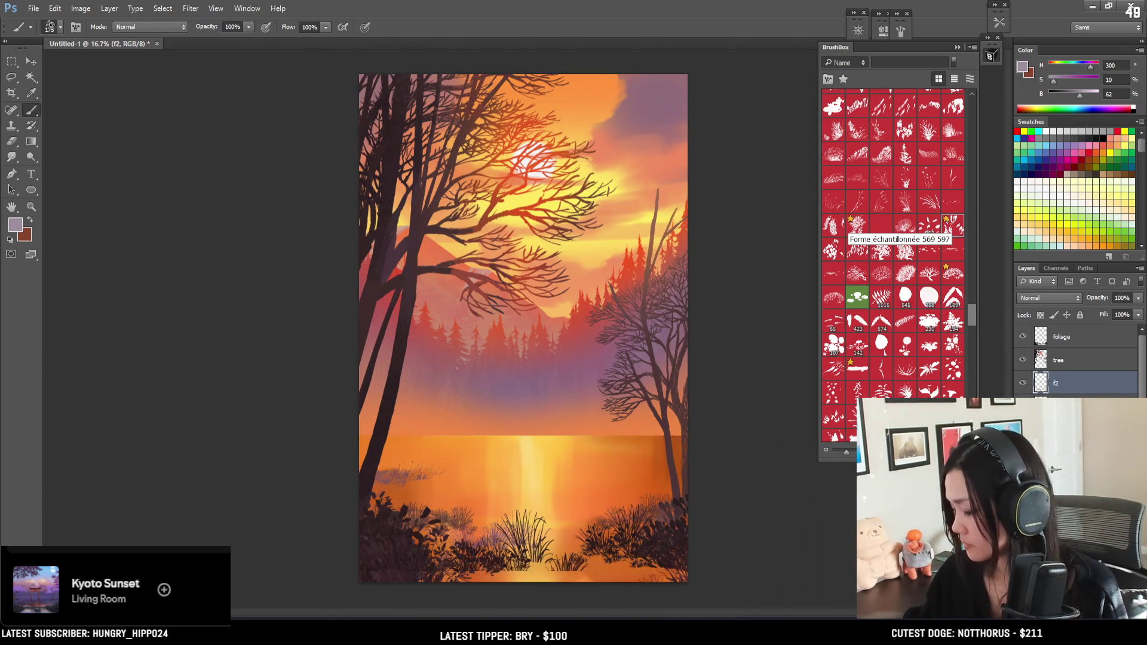
key("alt+bracketleft")
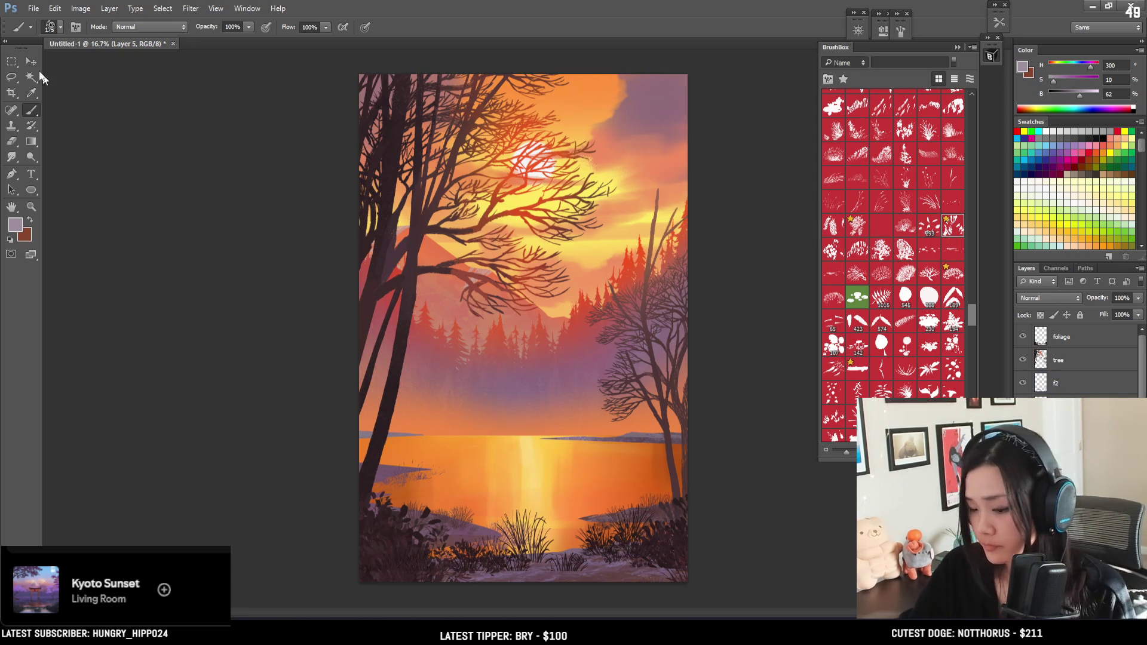
Marquee a full-width band from the distant treetops to the horizon and zoom in on it
key("m")
mouse_move(340, 302)
left_mouse_down()
mouse_move(343, 314)
mouse_move(697, 404)
mouse_move(712, 435)
left_mouse_up()
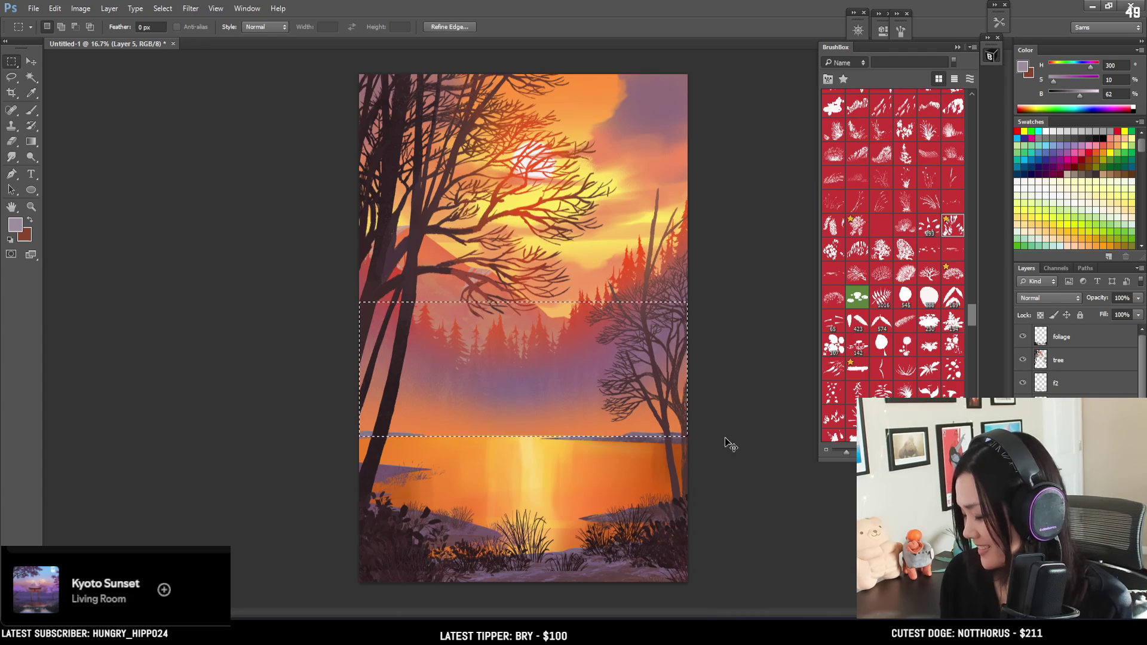
key("ctrl+plus")
key("ctrl+plus")
left_click_drag(397, 505, 441, 415)
Test a pale purple strip along the horizon, undo it, and scroll BrushBox to the Evergreens set
key("b")
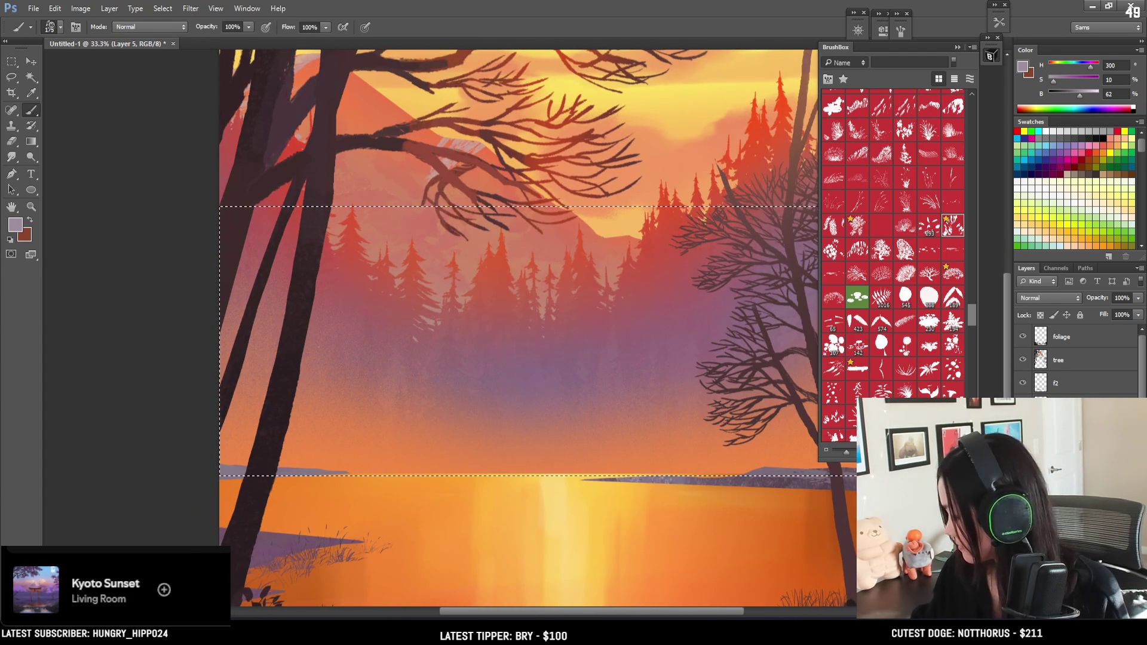
mouse_move(478, 473)
left_mouse_down()
mouse_move(730, 472)
mouse_move(515, 511)
left_mouse_up()
key("ctrl+d")
key("ctrl+alt+z")
key("ctrl+alt+z")
key("ctrl+alt+z")
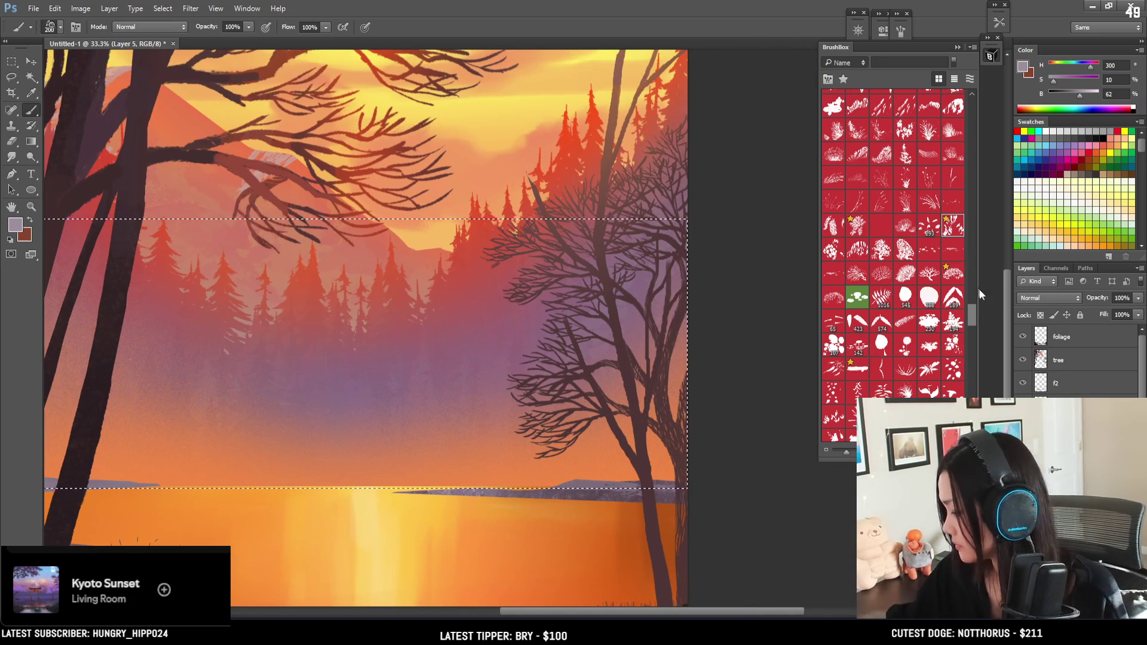
scroll(968, 327, "down", 10)
mouse_move(968, 327)
left_mouse_down()
mouse_move(963, 114)
mouse_move(969, 156)
mouse_move(972, 109)
mouse_move(965, 118)
left_mouse_up()
Select the Evergreens brush and enlarge it two sizes
left_click(880, 229)
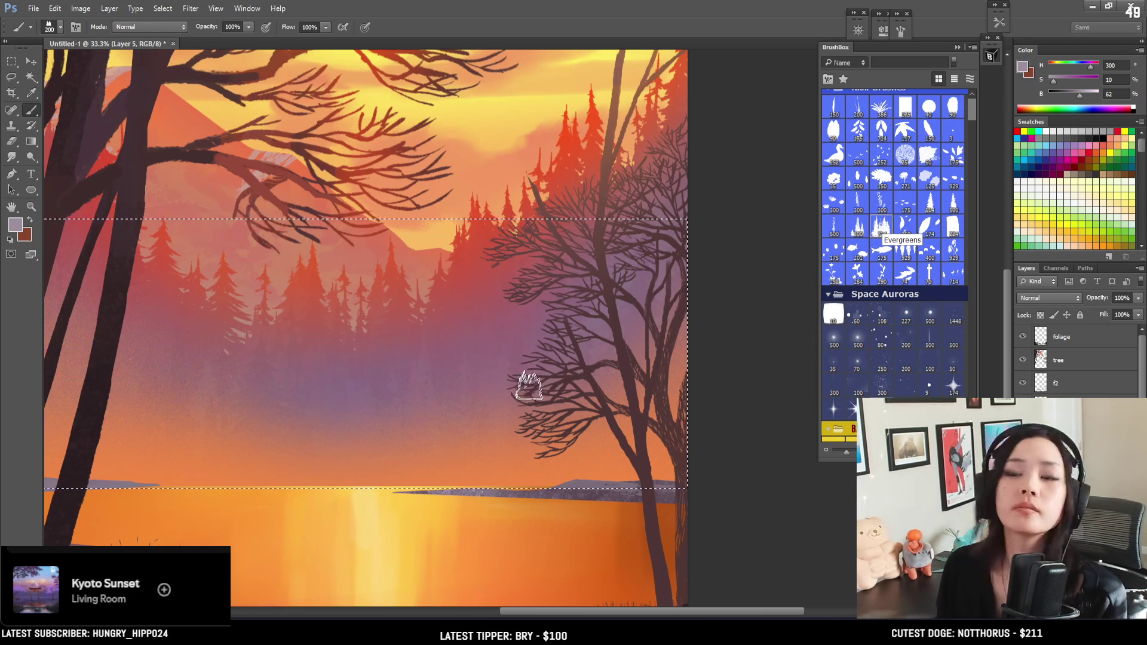
key("bracketright")
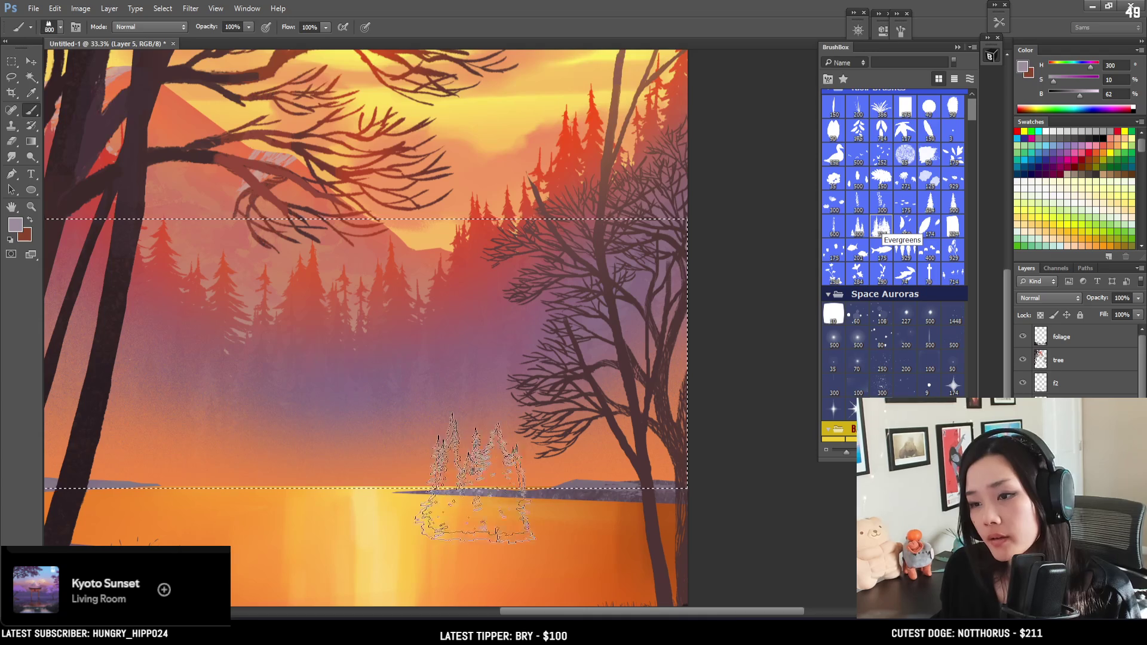
key("bracketright")
key("bracketright")
key("bracketright")
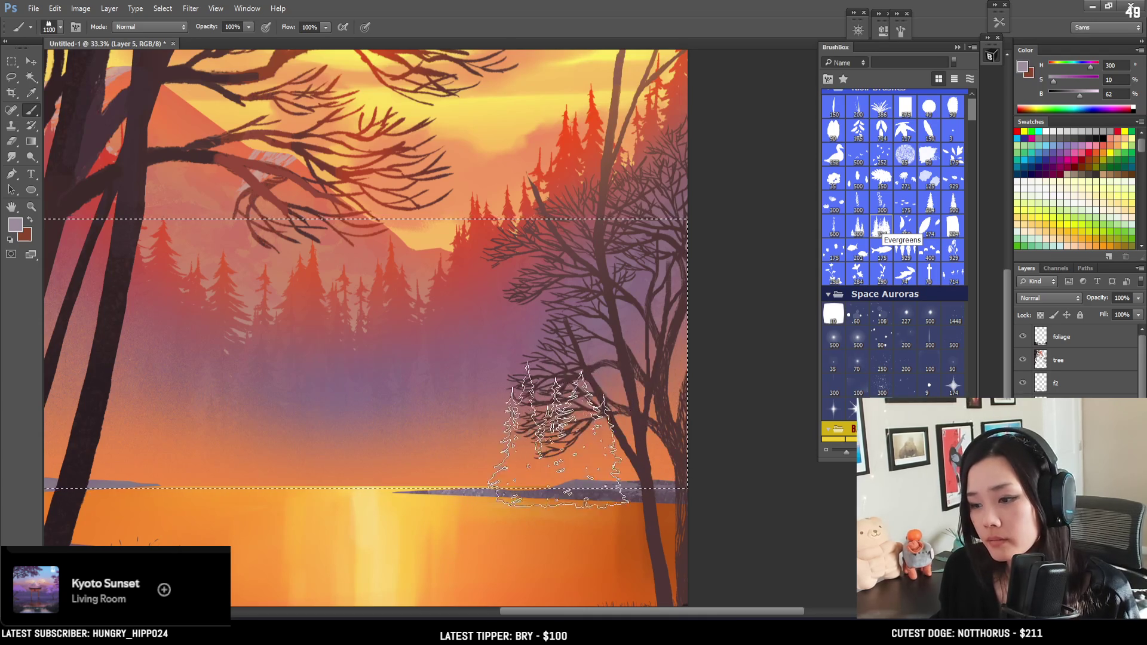
Sample and brighten a muted blue-purple, then stamp a row of pines across the band
left_click(470, 360, "alt")
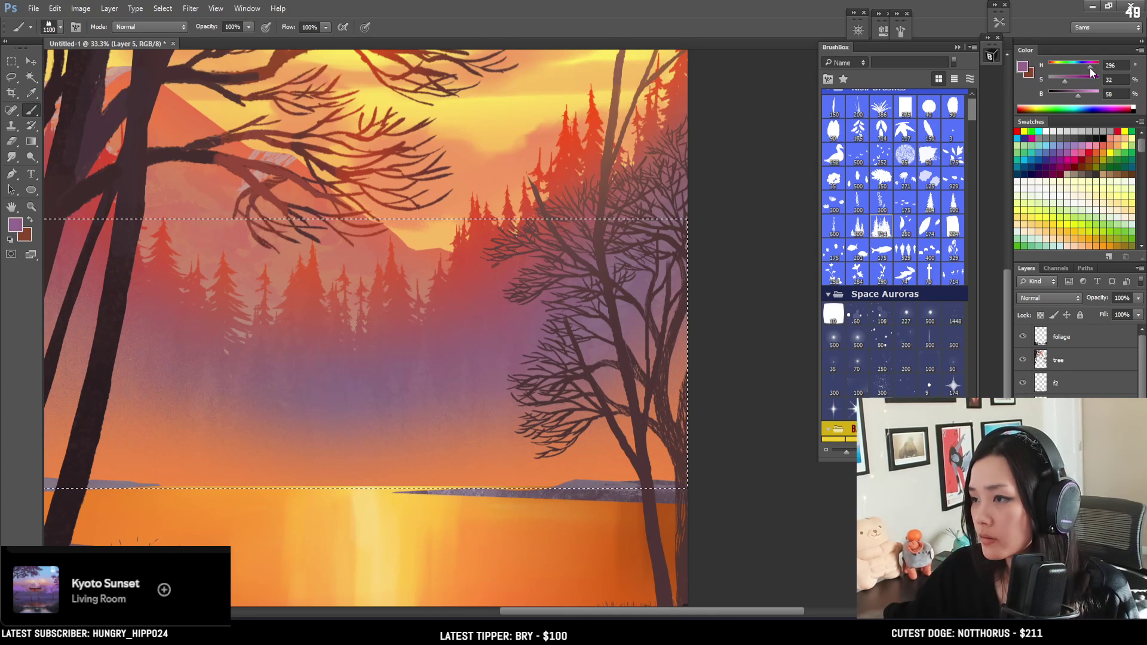
left_click(1070, 81)
left_click(1079, 94)
left_click(1023, 67)
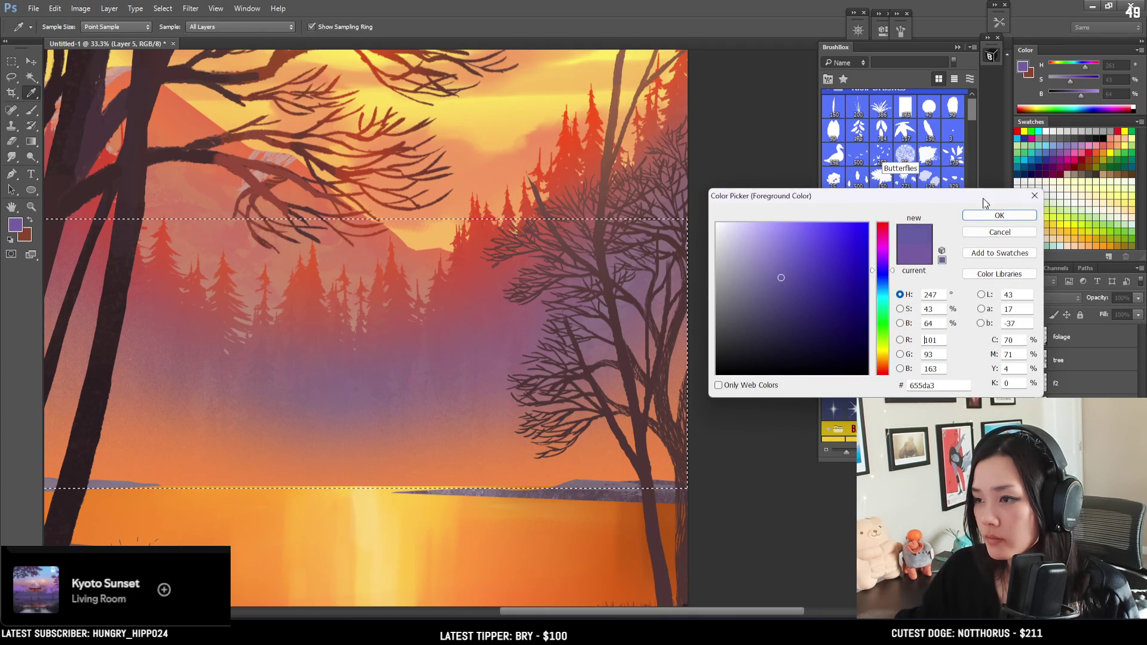
left_click(1000, 215)
left_click_drag(412, 419, 603, 458)
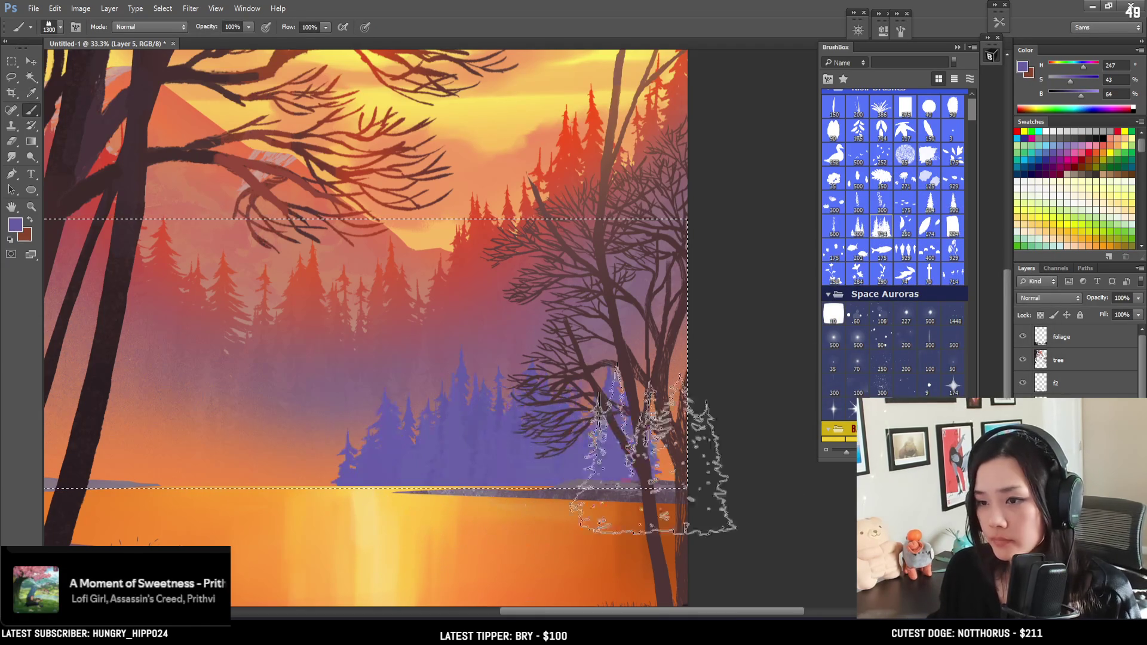
Zoom out and repaint the blue-purple evergreen treeline until it spans the band's full width
key("ctrl+d")
key("ctrl+minus")
key("ctrl+minus")
key("bracketright")
key("bracketright")
key("ctrl+alt+z")
key("ctrl+alt+z")
key("bracketright")
mouse_move(706, 409)
left_mouse_down()
mouse_move(512, 410)
mouse_move(389, 486)
mouse_move(313, 448)
left_mouse_up()
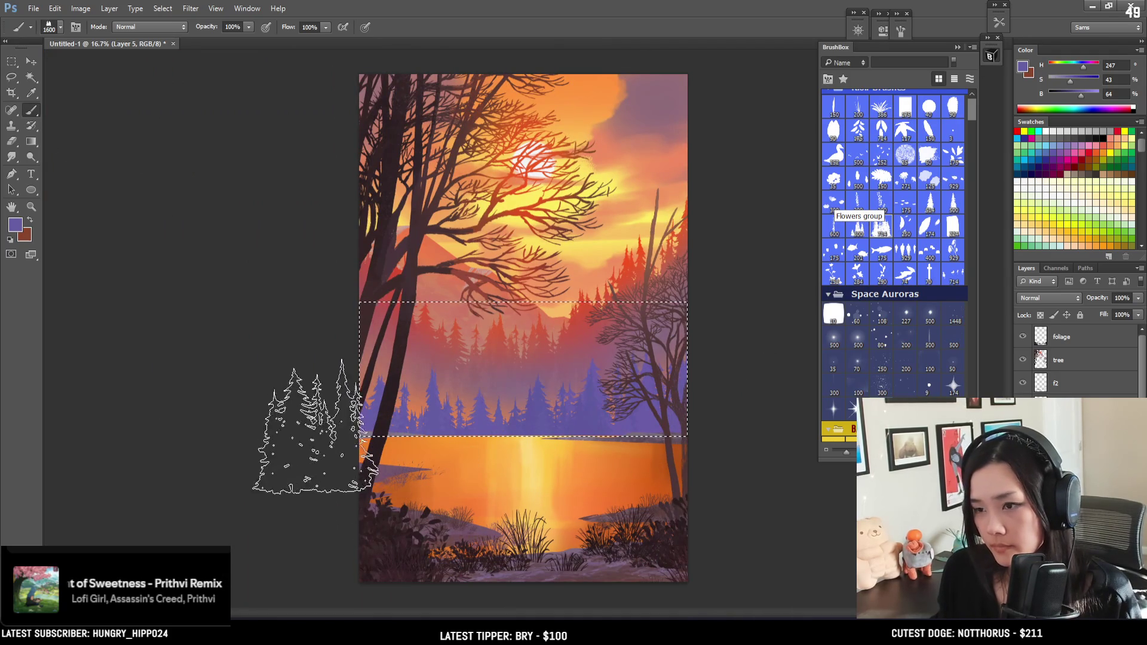
key("ctrl+alt+z")
mouse_move(699, 384)
left_mouse_down()
mouse_move(609, 388)
mouse_move(356, 454)
left_mouse_up()
key("ctrl+alt+z")
mouse_move(383, 418)
left_mouse_down()
mouse_move(448, 389)
mouse_move(472, 472)
mouse_move(633, 466)
mouse_move(729, 412)
left_mouse_up()
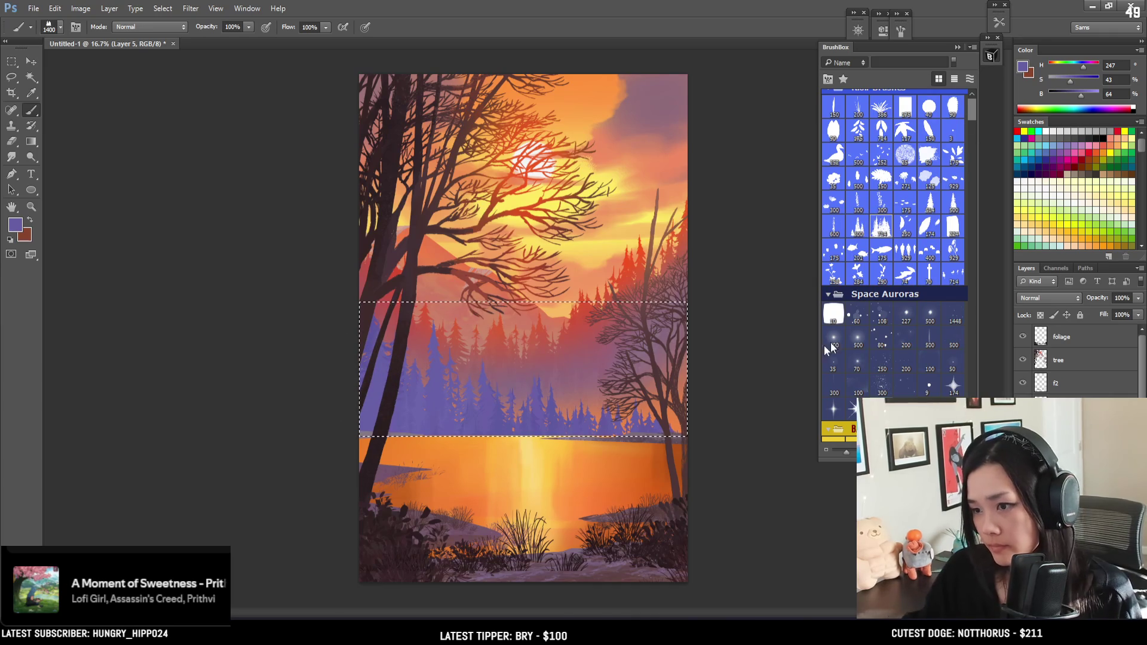
key("ctrl+alt+z")
mouse_move(481, 418)
left_mouse_down()
mouse_move(448, 412)
mouse_move(666, 449)
left_mouse_up()
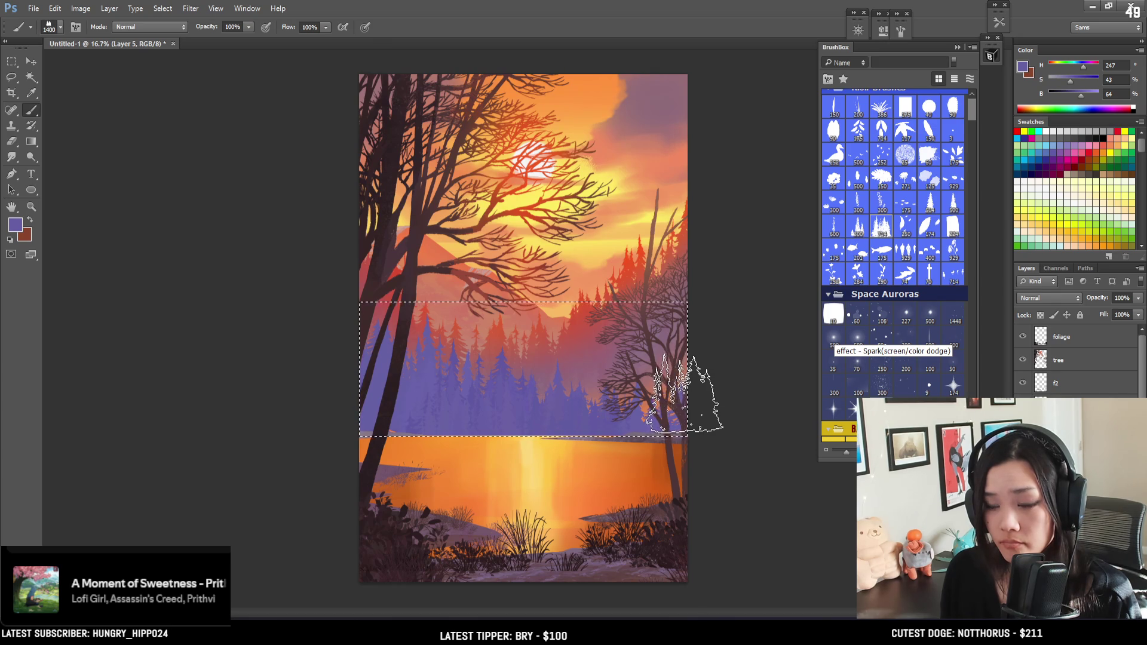
Pick a different, larger brush shape and scroll BrushBox to the tree line presets
left_click(858, 227)
key("bracketright")
key("bracketright")
key("bracketright")
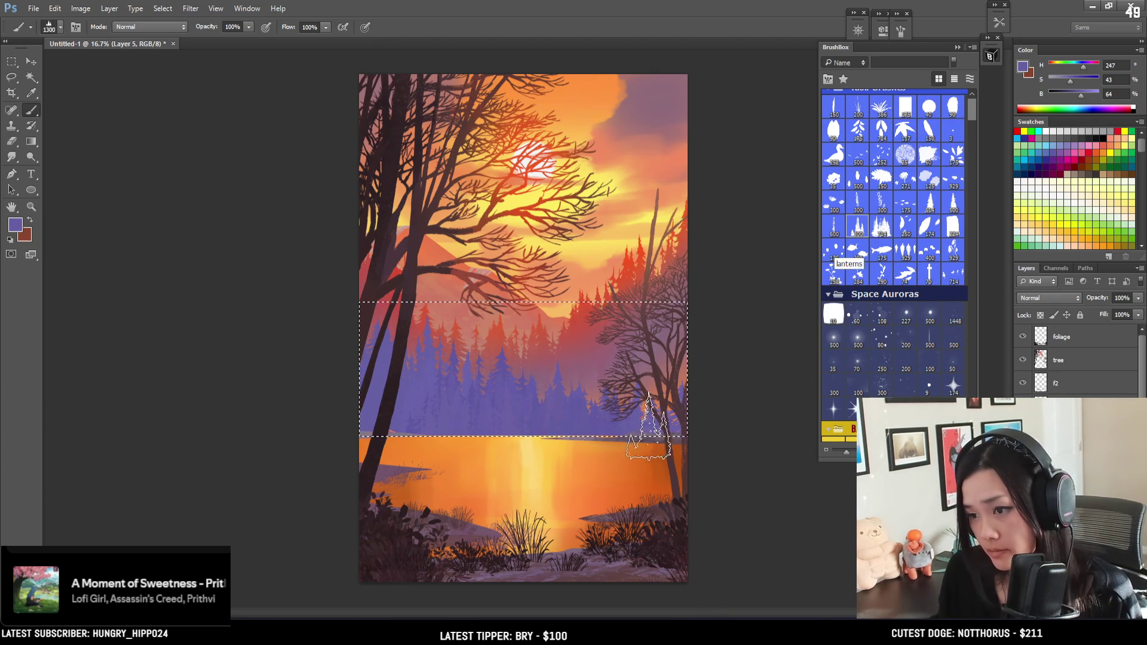
key("bracketright")
key("bracketright")
key("bracketright")
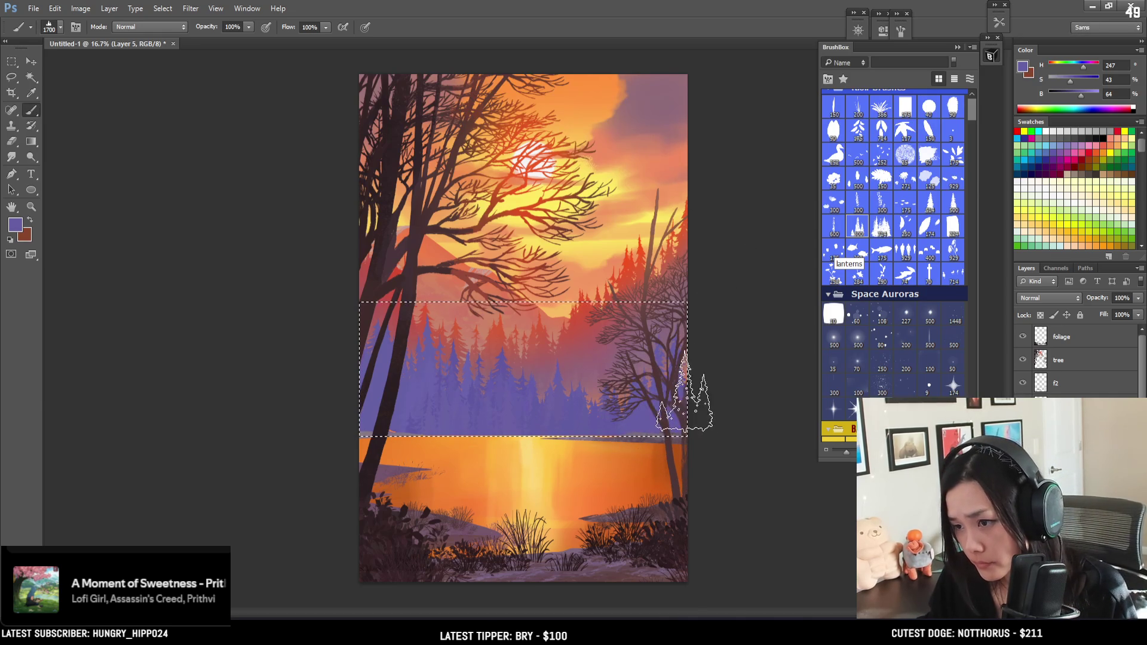
mouse_move(973, 106)
left_mouse_down()
mouse_move(967, 238)
mouse_move(966, 201)
left_mouse_up()
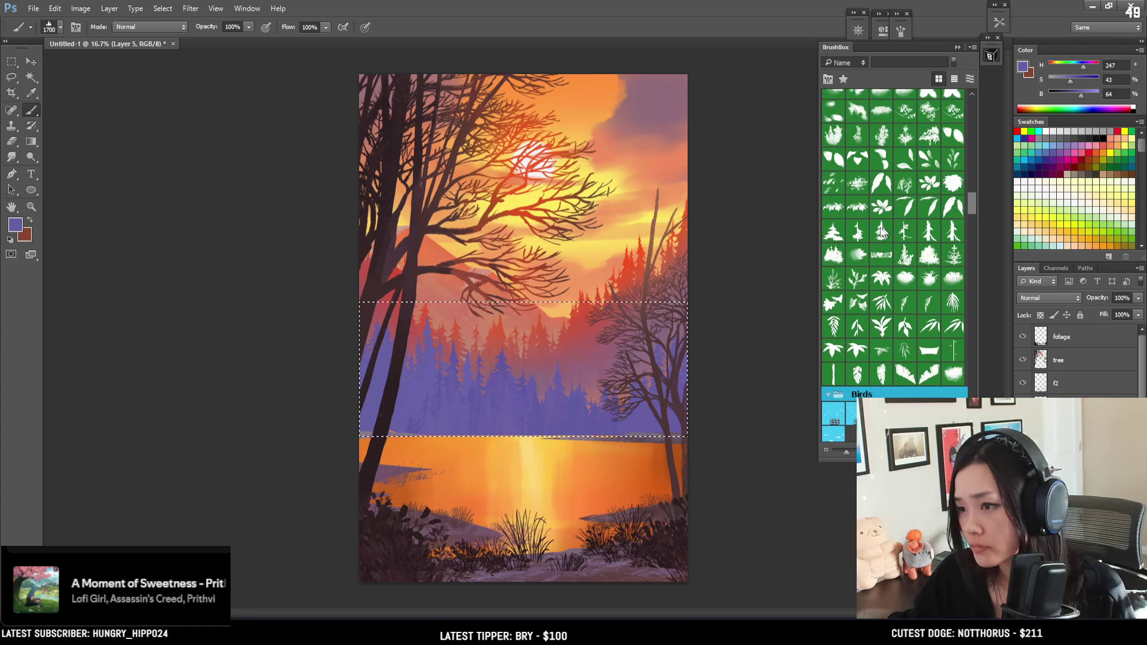
With the tree-line brush and a darkened sampled purple, stamp trees near the lake's left side
left_click(846, 259)
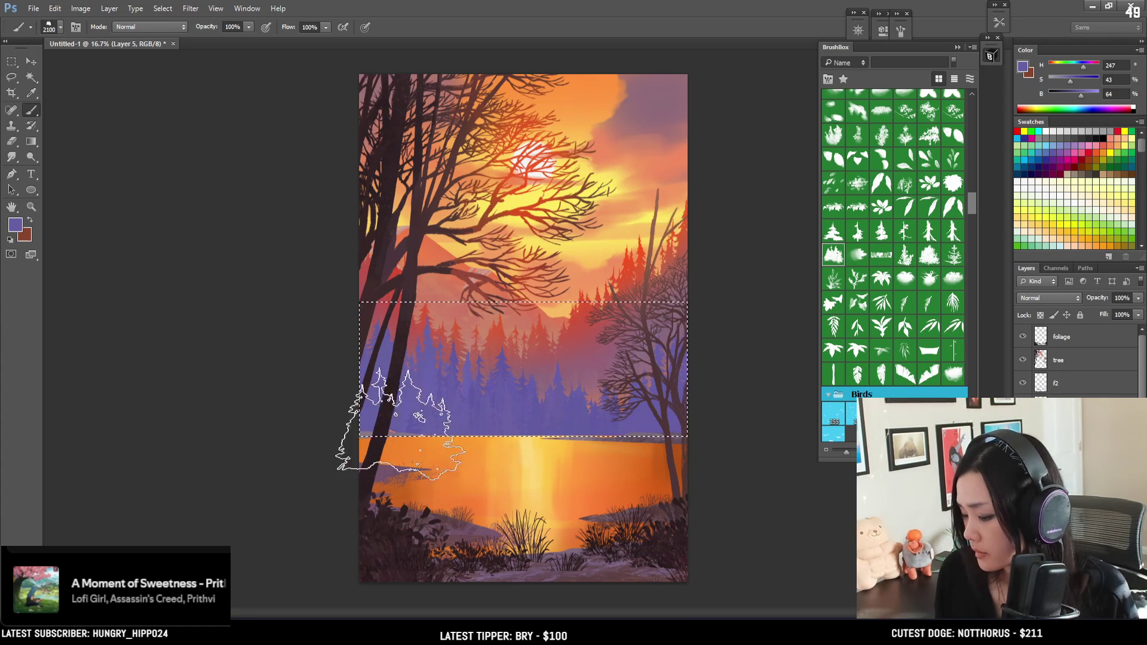
left_click(410, 424, "alt")
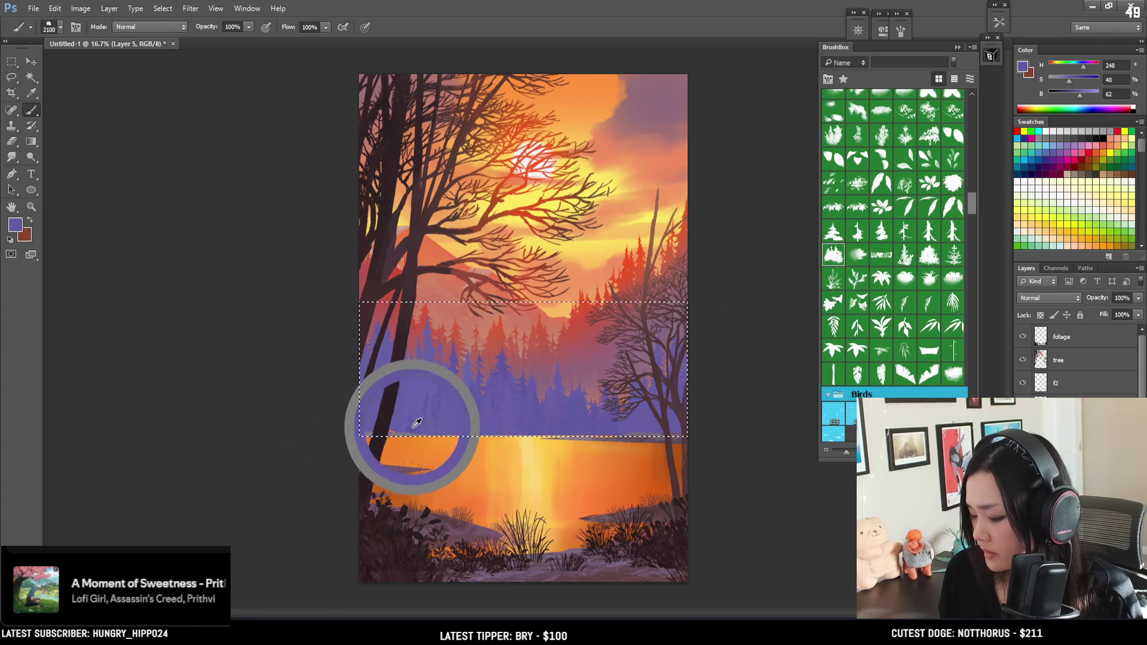
key("bracketright")
left_click(371, 445, "alt")
key("bracketleft")
left_click(1074, 92)
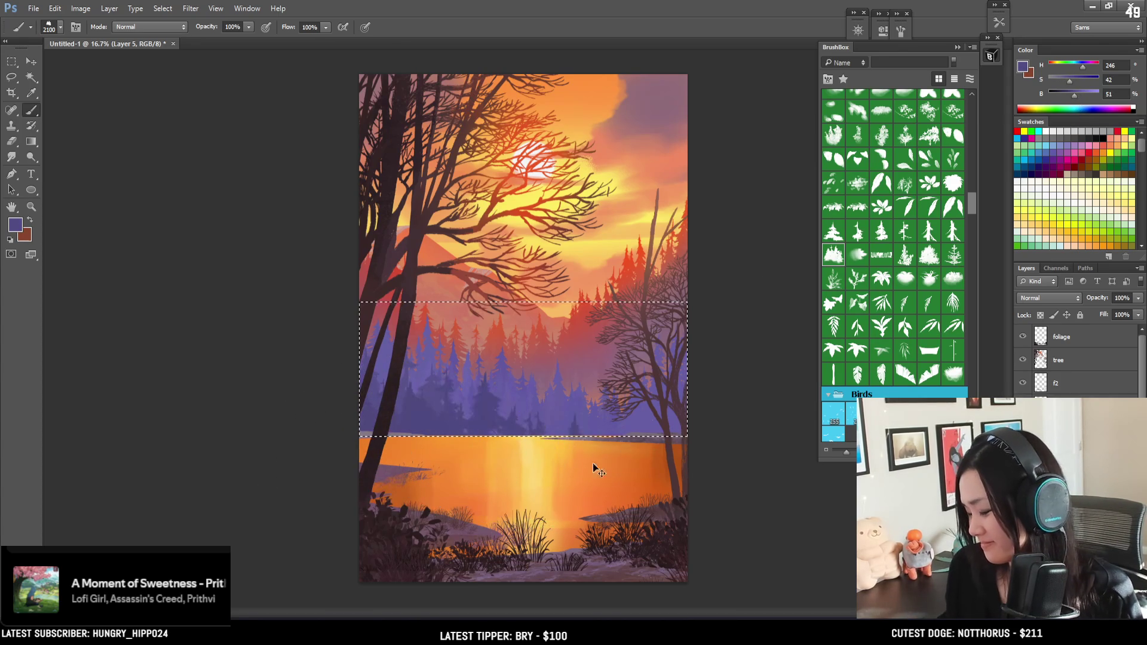
left_click(327, 403)
Stamp more darker purple trees in the middle of the band at a smaller size
key("bracketleft")
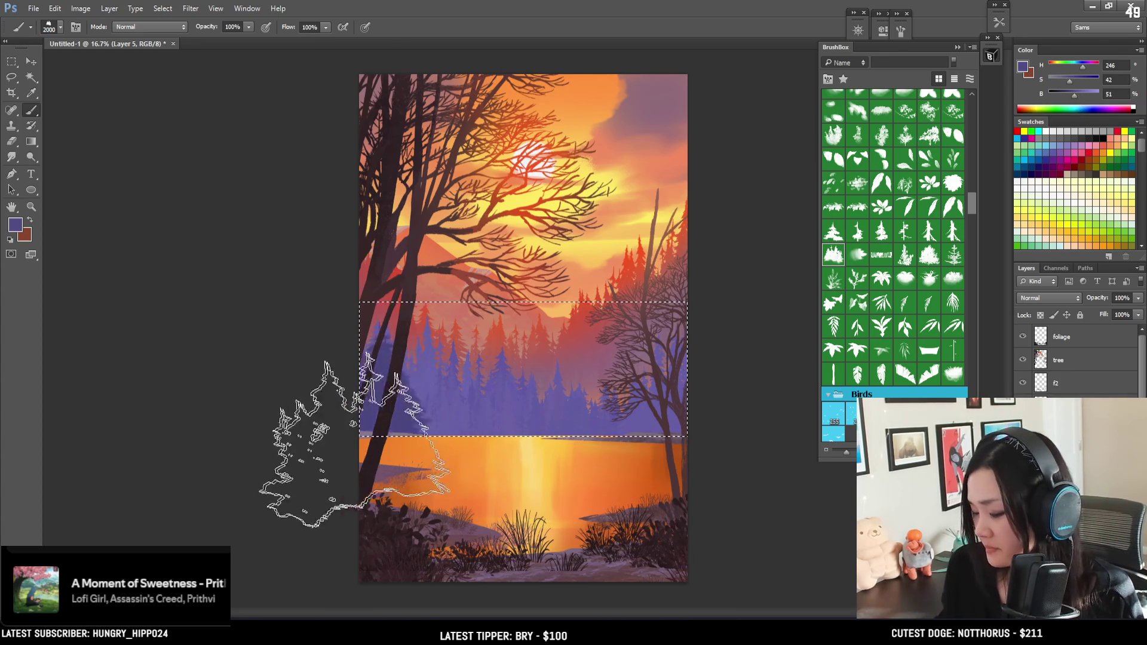
key("bracketleft")
key("bracketleft")
key("bracketleft")
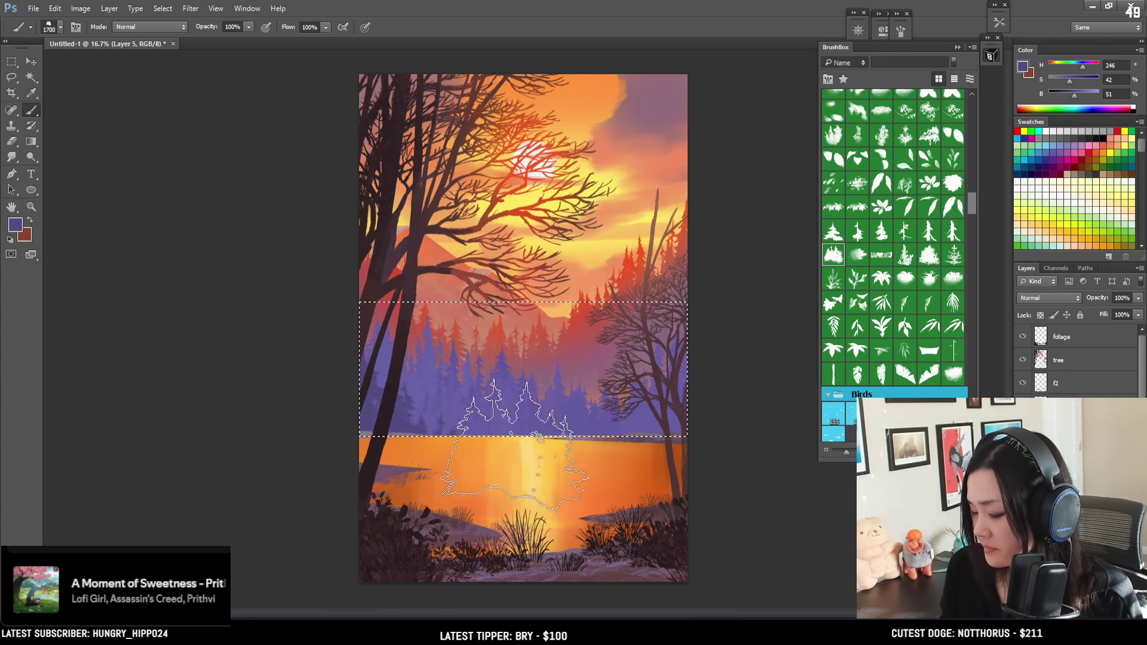
key("bracketleft")
key("bracketleft")
key("bracketleft")
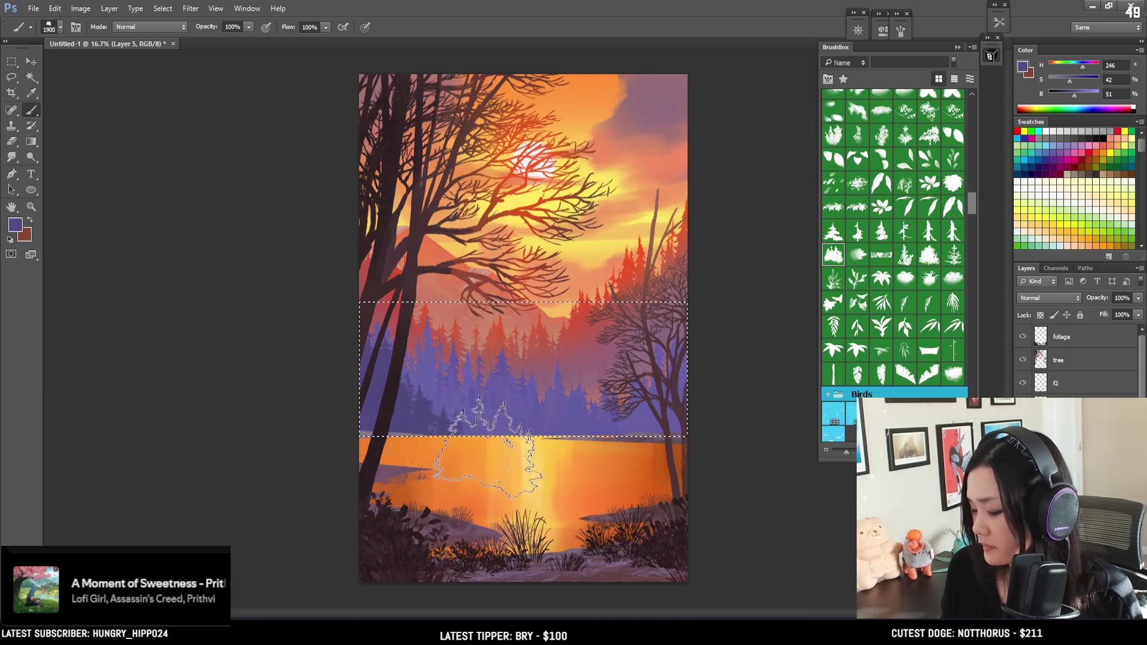
key("bracketright")
key("bracketright")
key("bracketright")
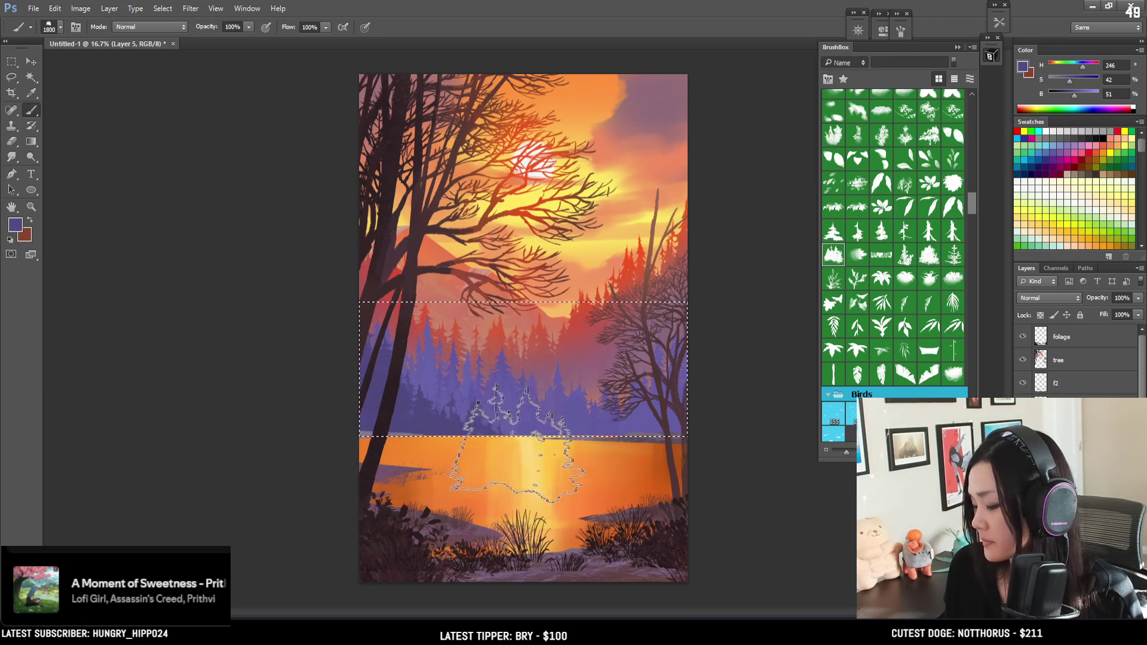
left_click(508, 427)
Sample a slightly lighter purple, deselect the forest band, and switch to the blue trees layer
key("bracketleft")
key("bracketleft")
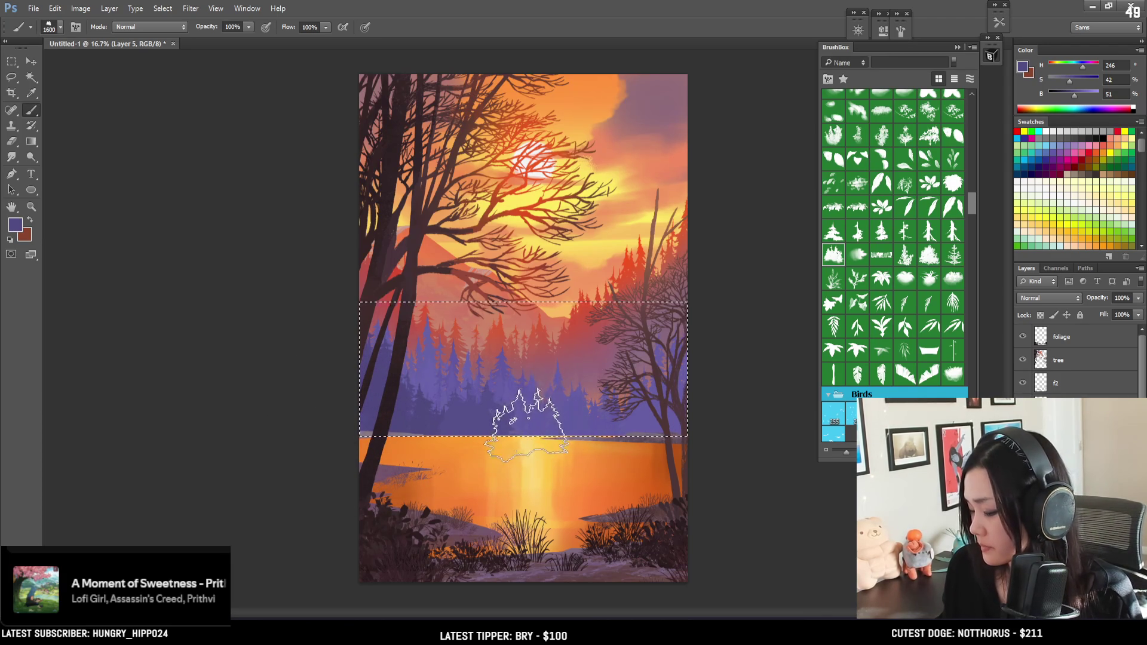
key("bracketleft")
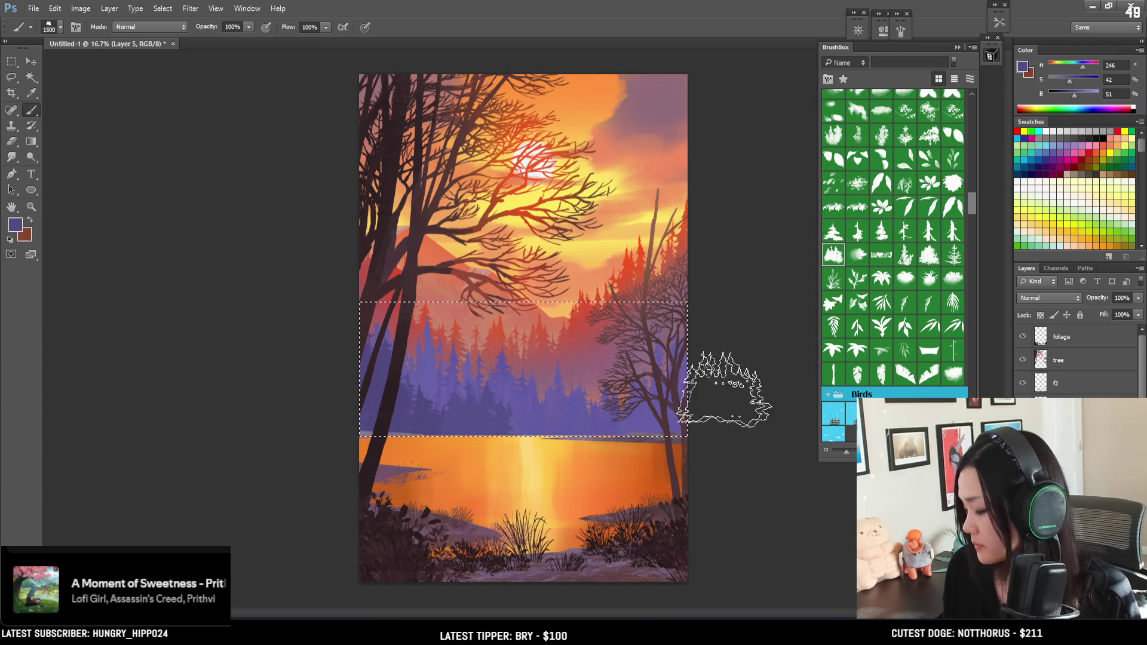
left_click(499, 425, "alt")
key("bracketleft")
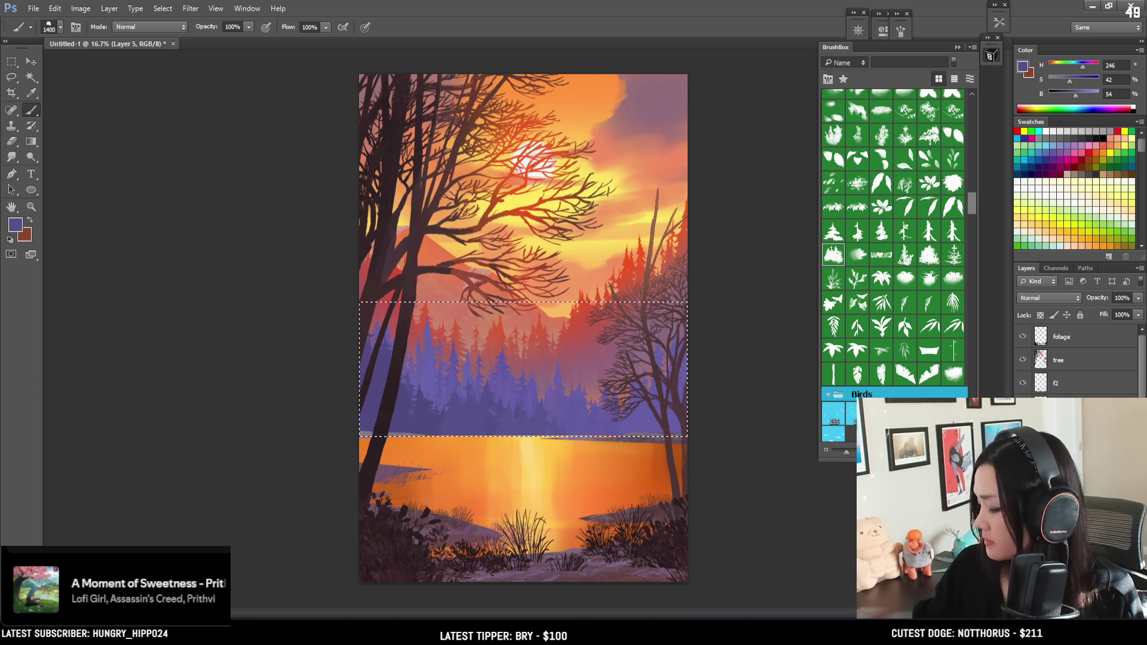
key("ctrl+d")
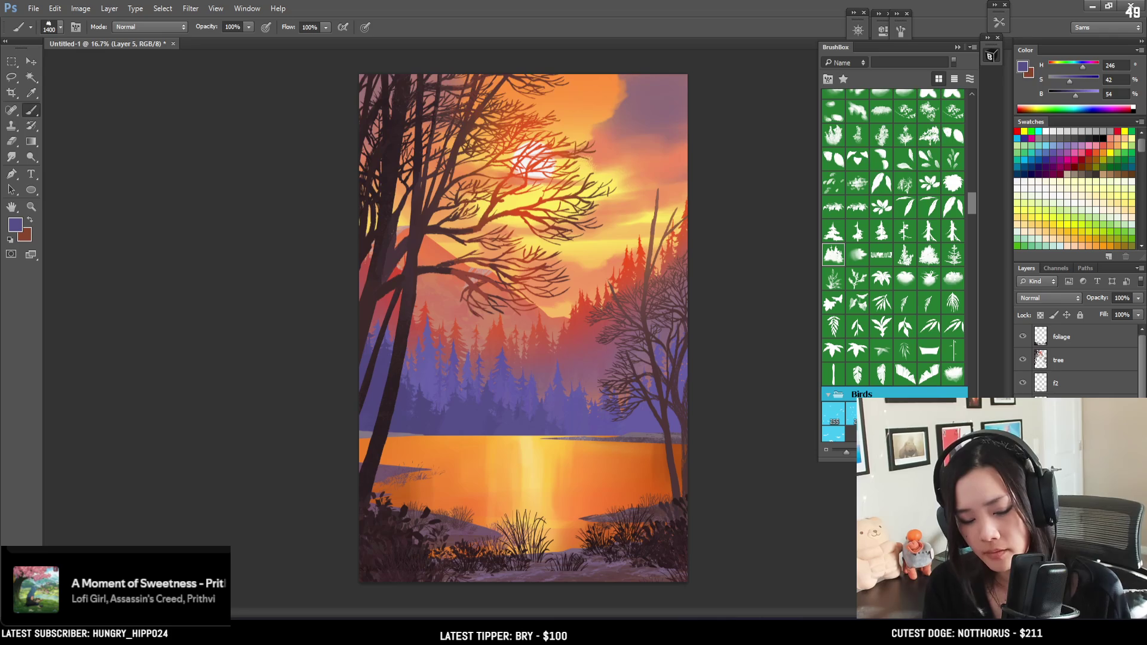
key("alt+bracketleft")
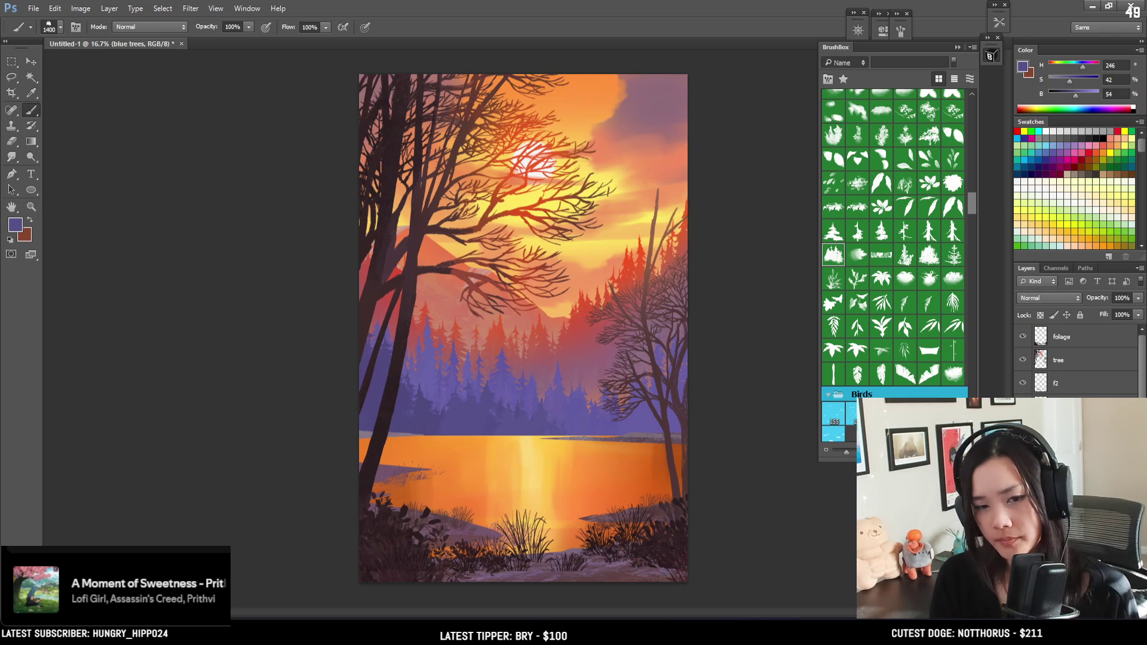
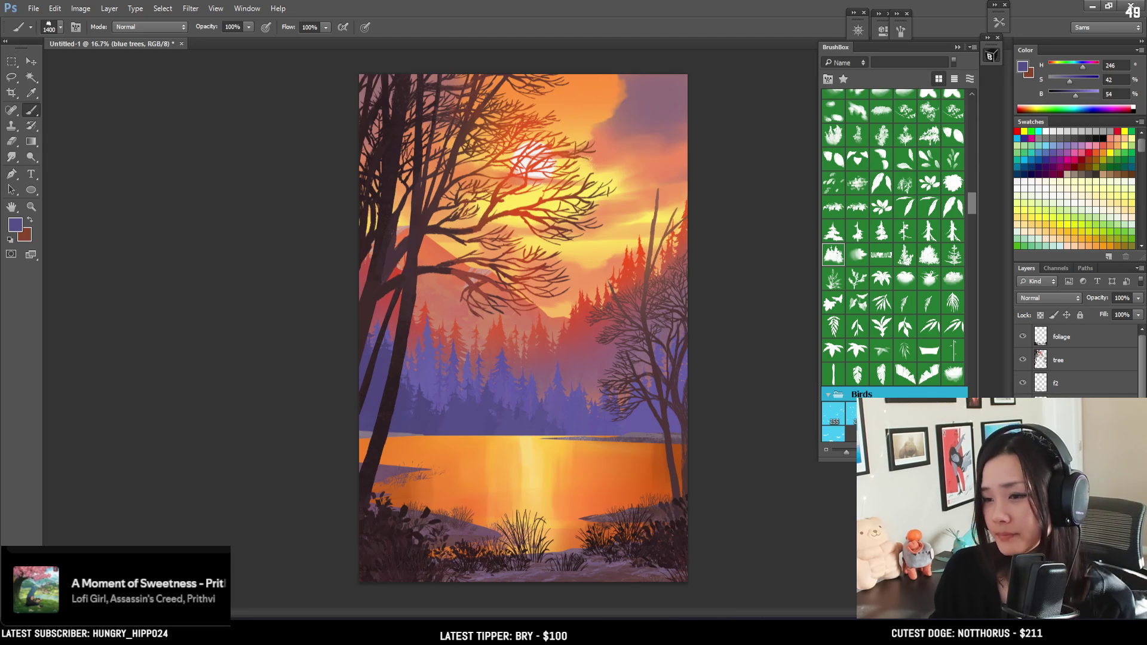
Zoom in and choose the first EyvindEarle brush in BrushBox
key("ctrl+plus")
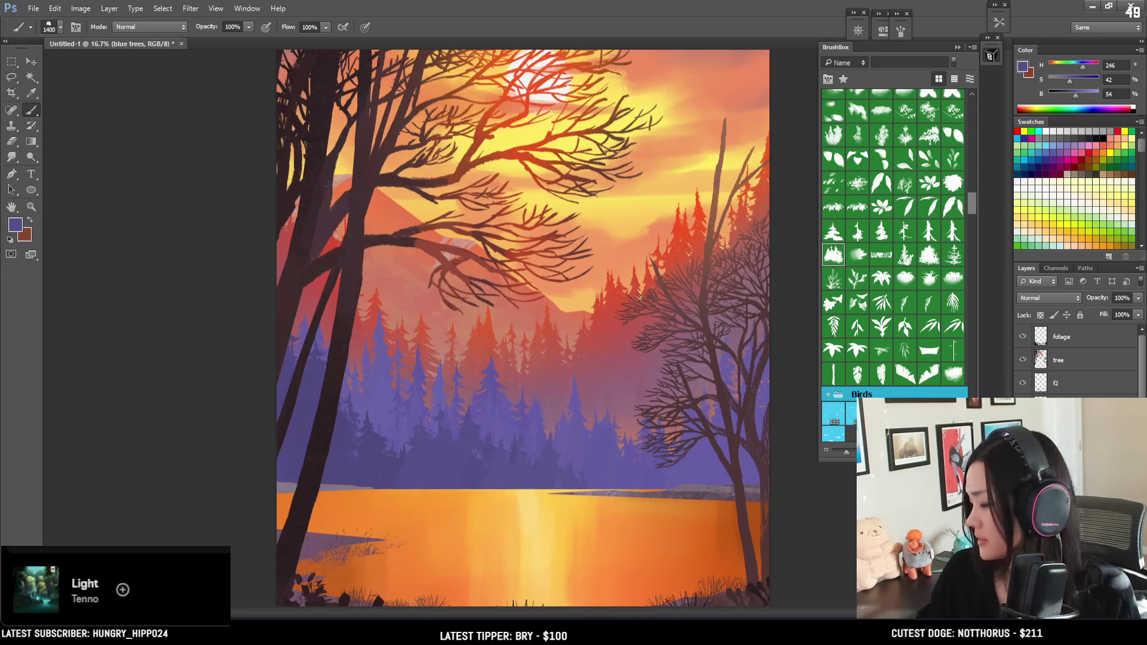
left_click_drag(973, 206, 971, 135)
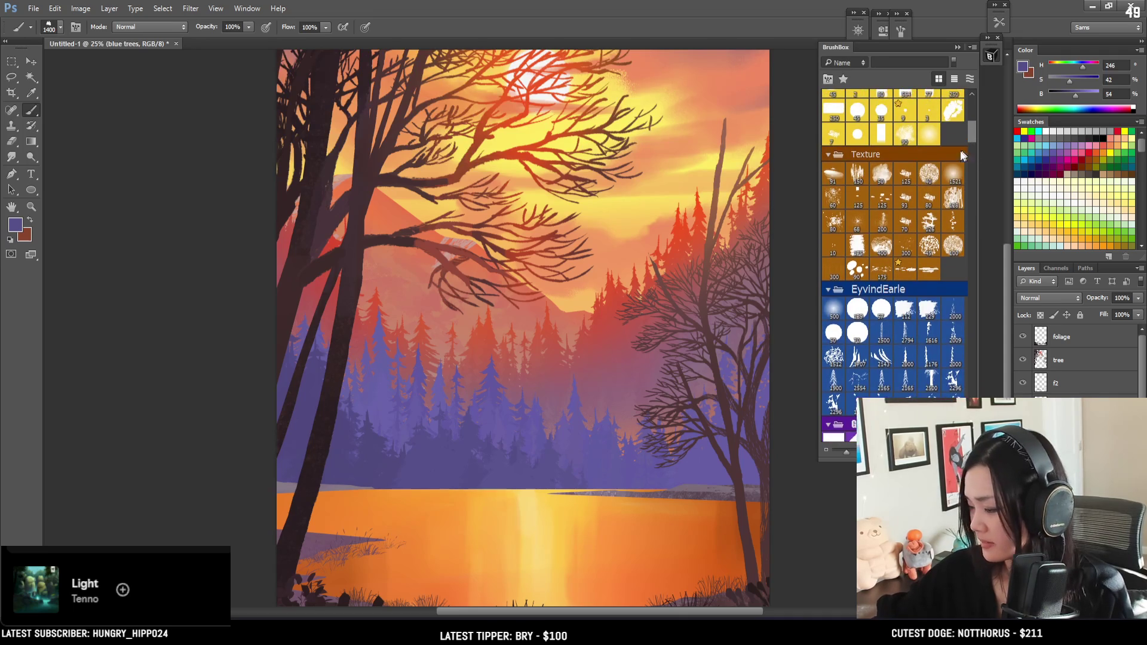
left_click(829, 311)
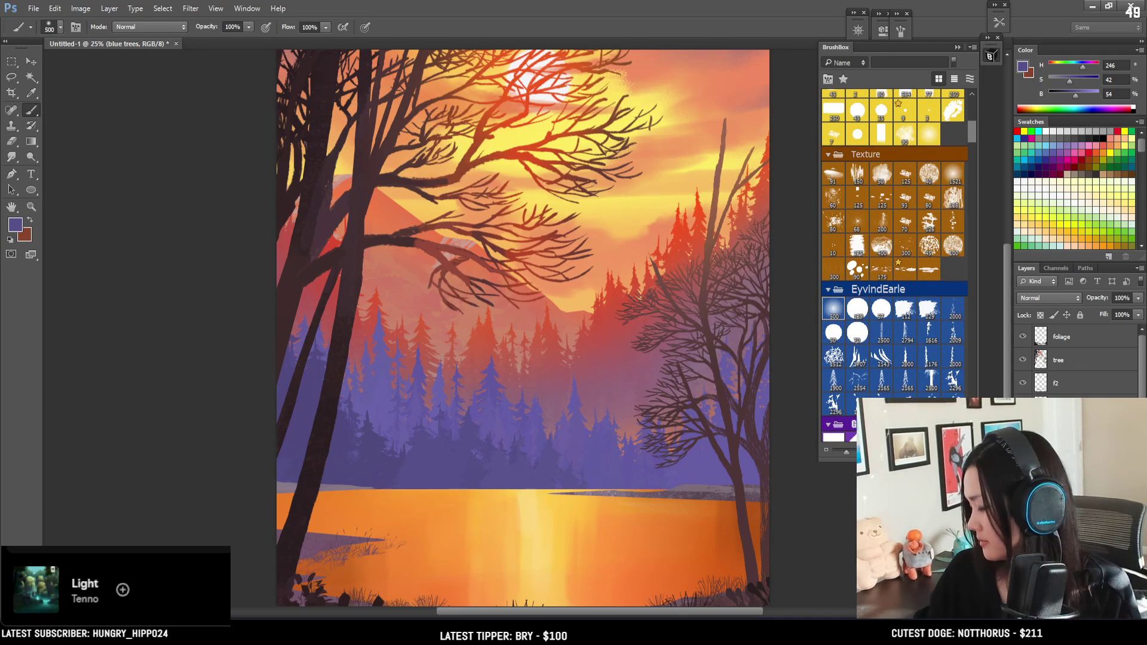
Add a new empty layer, sample dusky purple from the treeline, and enlarge the brush to 1200
key("ctrl+shift+alt+n")
key("ctrl+j")
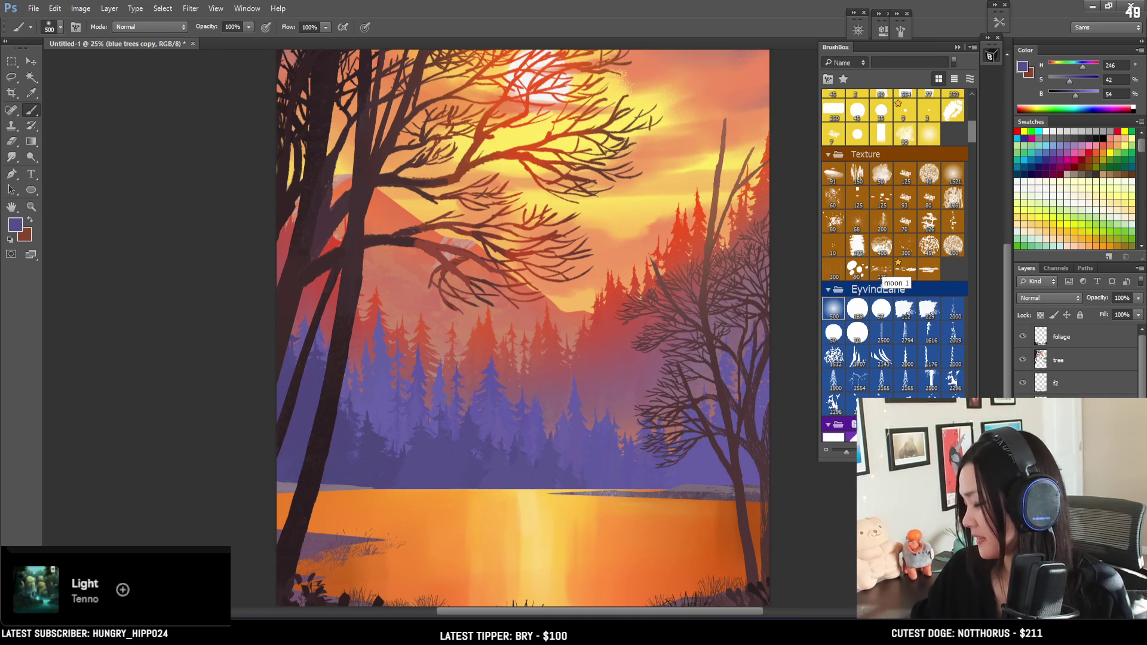
key("ctrl+z")
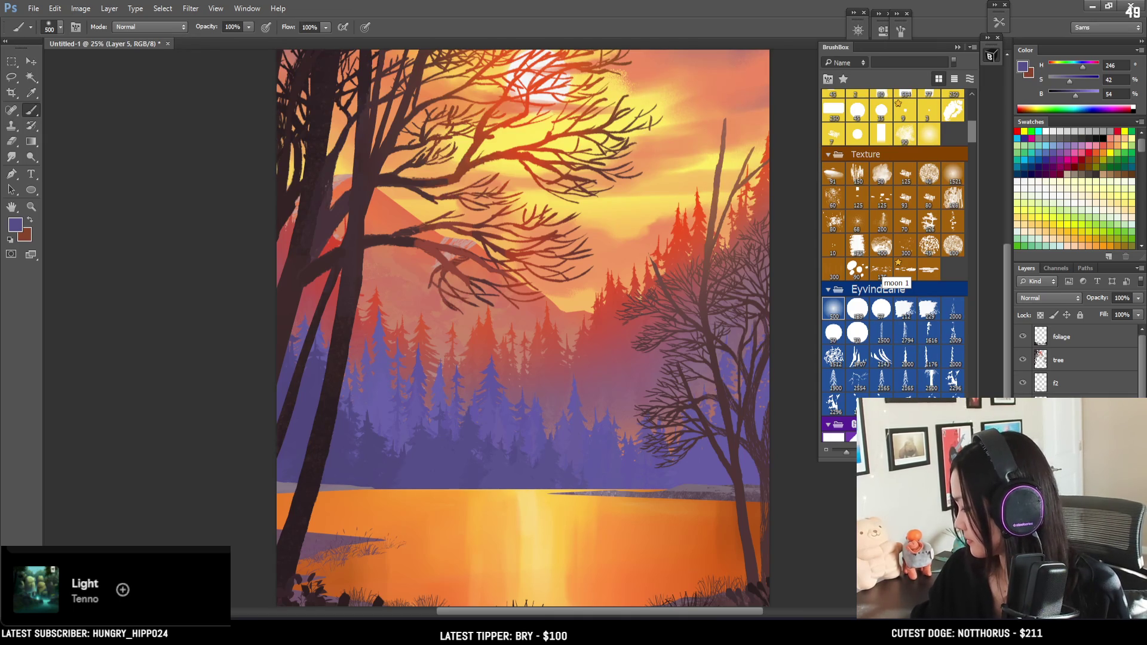
left_click(370, 475, "alt")
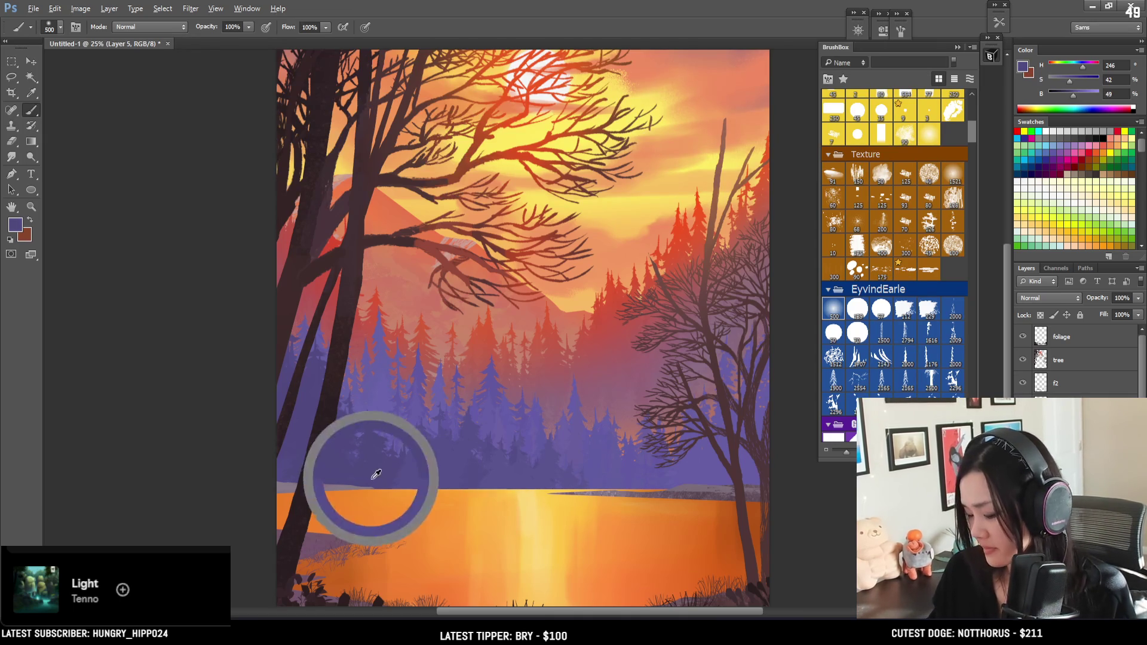
key("bracketright")
key("bracketright")
key("bracketright")
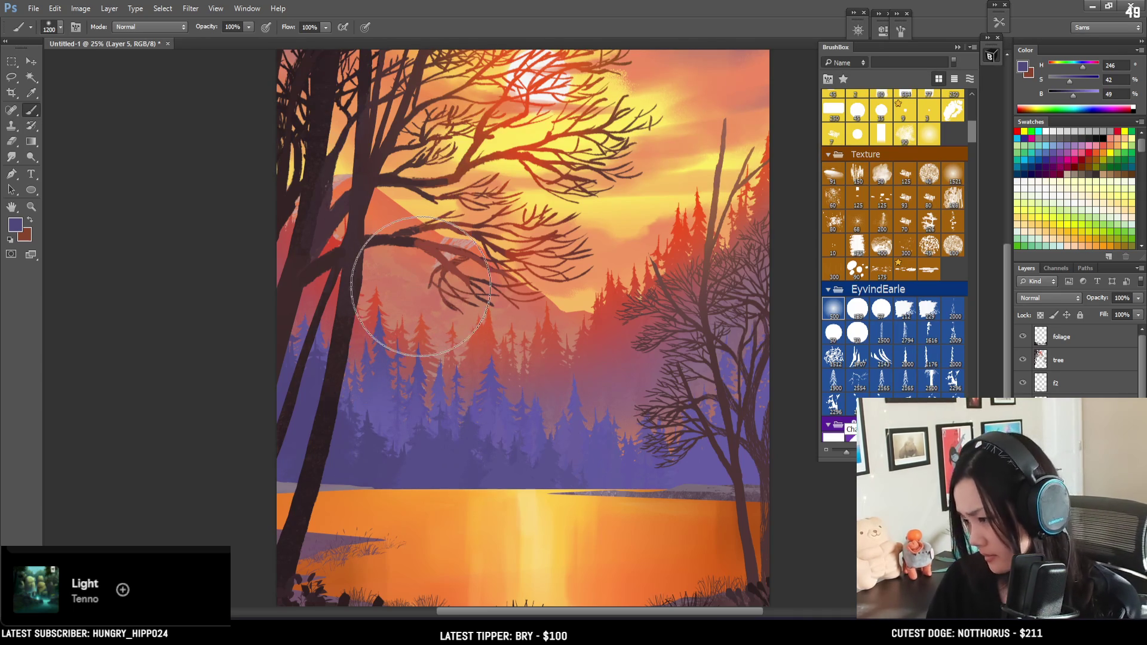
key("ctrl+minus")
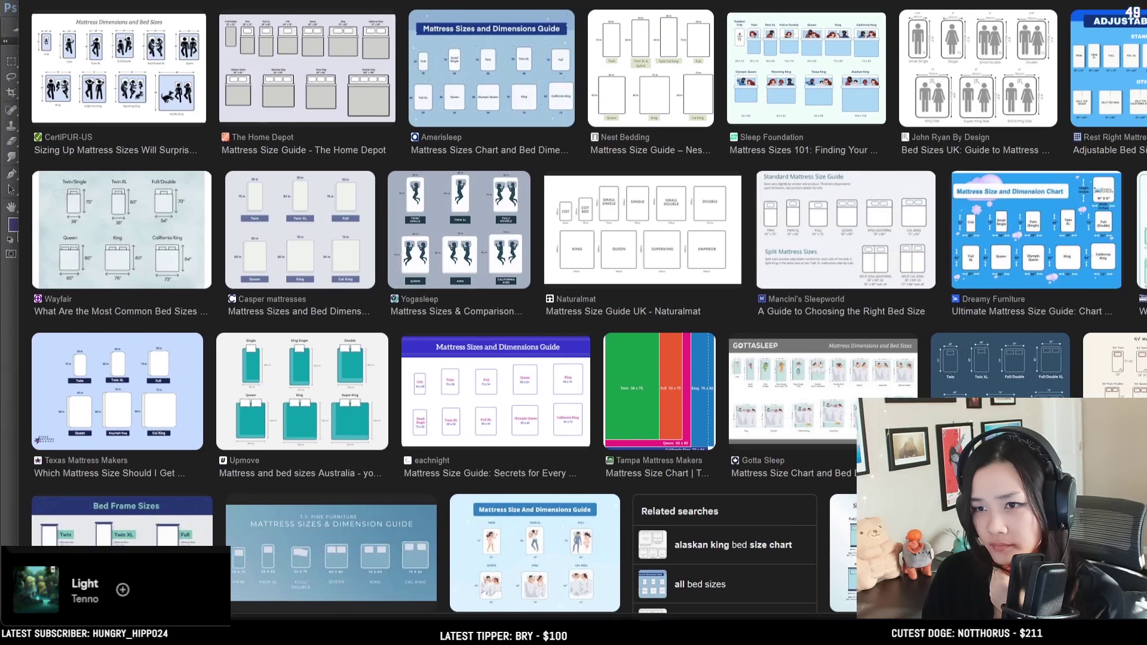
Open the first CertiPUR-US mattress size chart result in the side preview panel
left_click(133, 100)
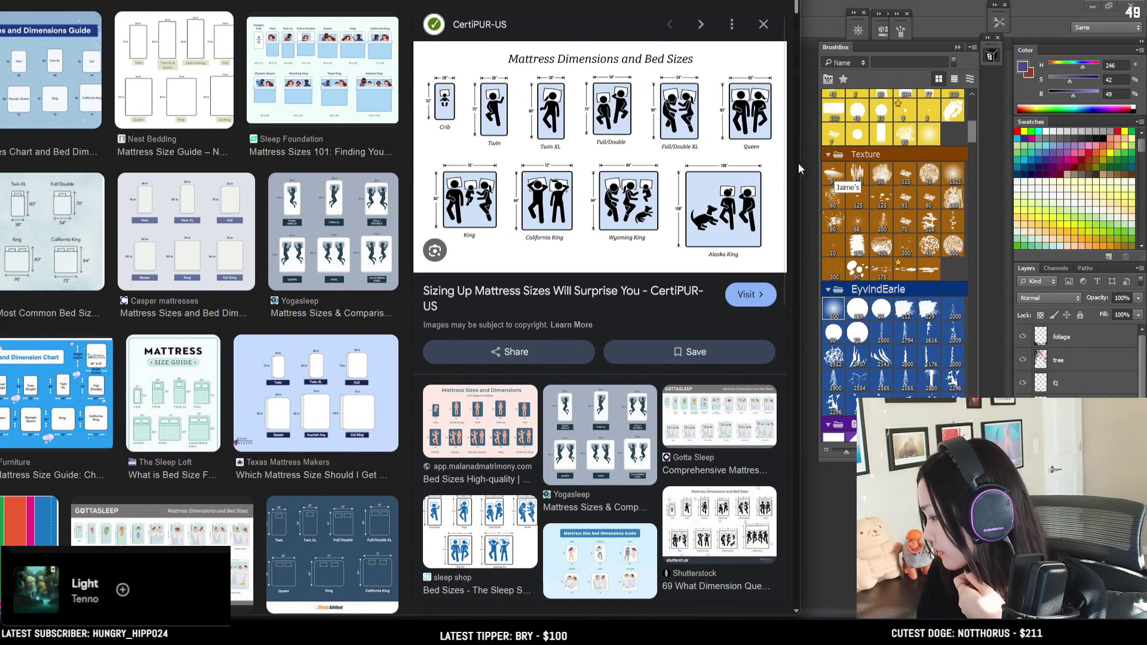
Widen the browser to enlarge the mattress chart, then return to the Photoshop painting
mouse_move(804, 168)
left_mouse_down()
mouse_move(1046, 175)
mouse_move(1024, 175)
left_mouse_up()
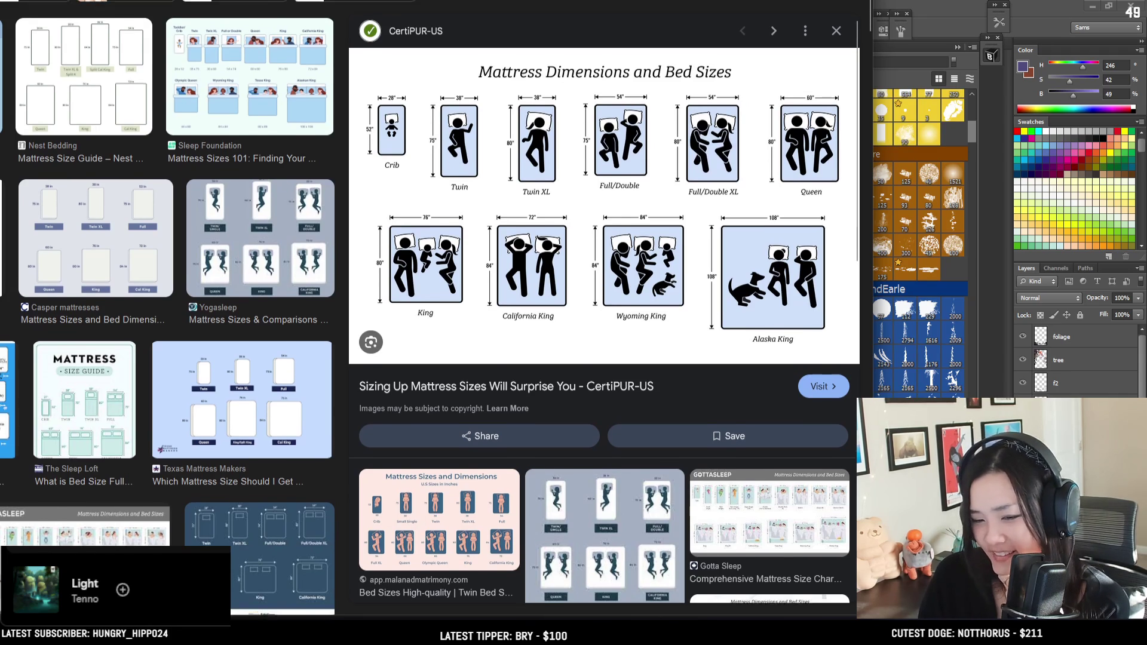
scroll(430, 308, "up", 1)
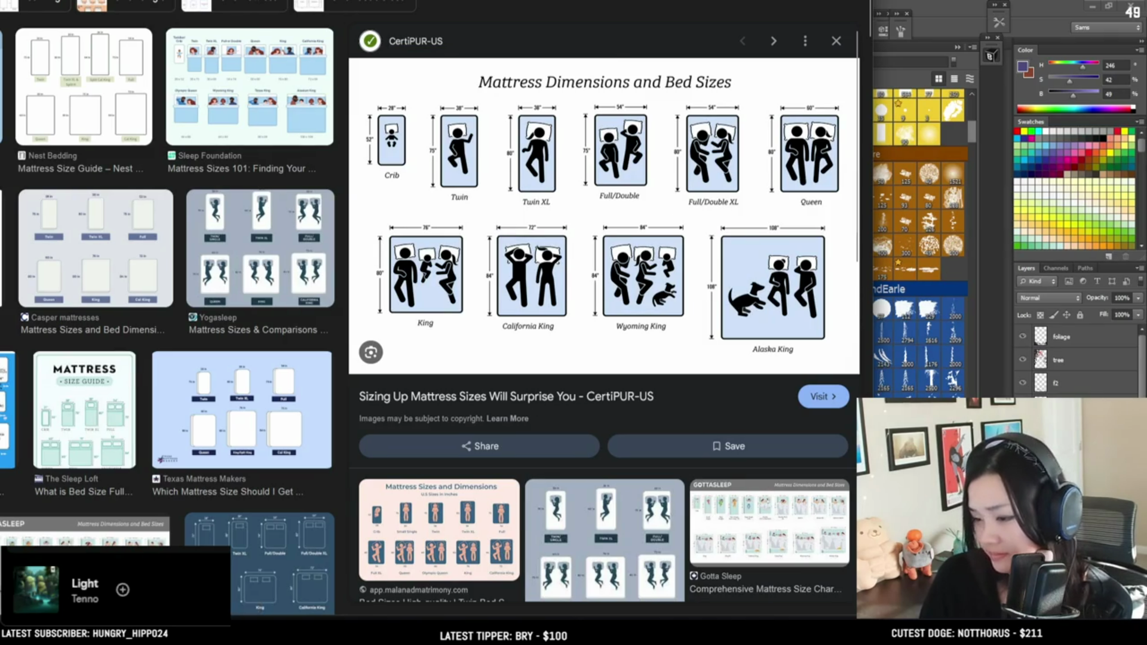
key("alt+Tab")
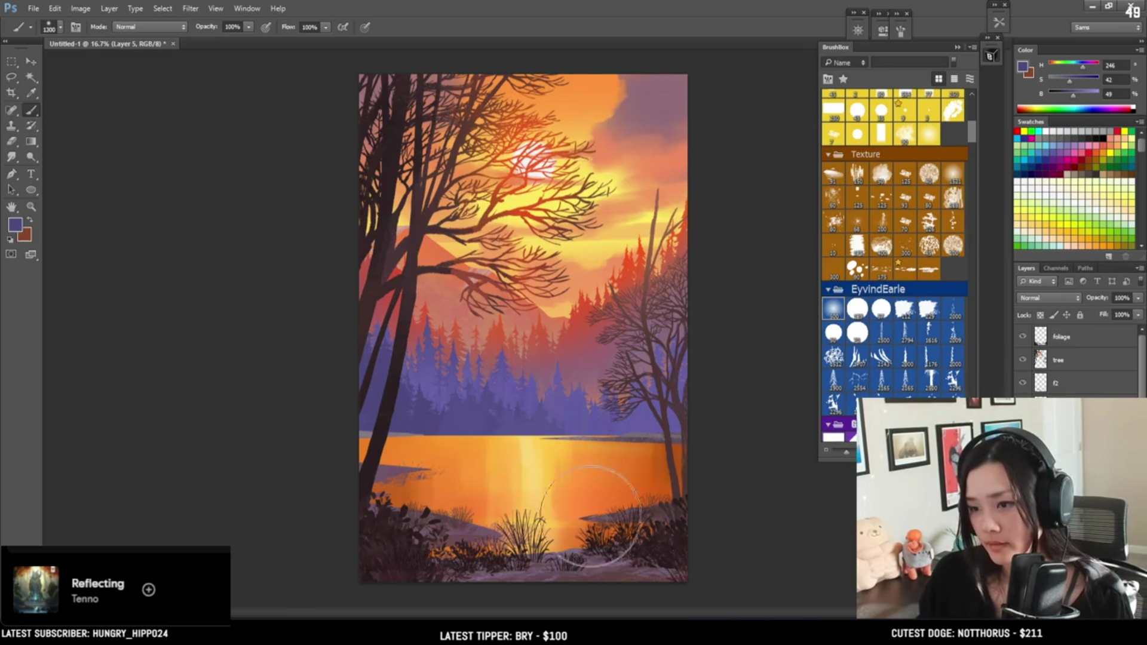
Enlarge the brush to 1600 and set the foreground colour to muted purple 9782a0
left_click(627, 505, "alt")
left_click(624, 514, "alt")
key("bracketright")
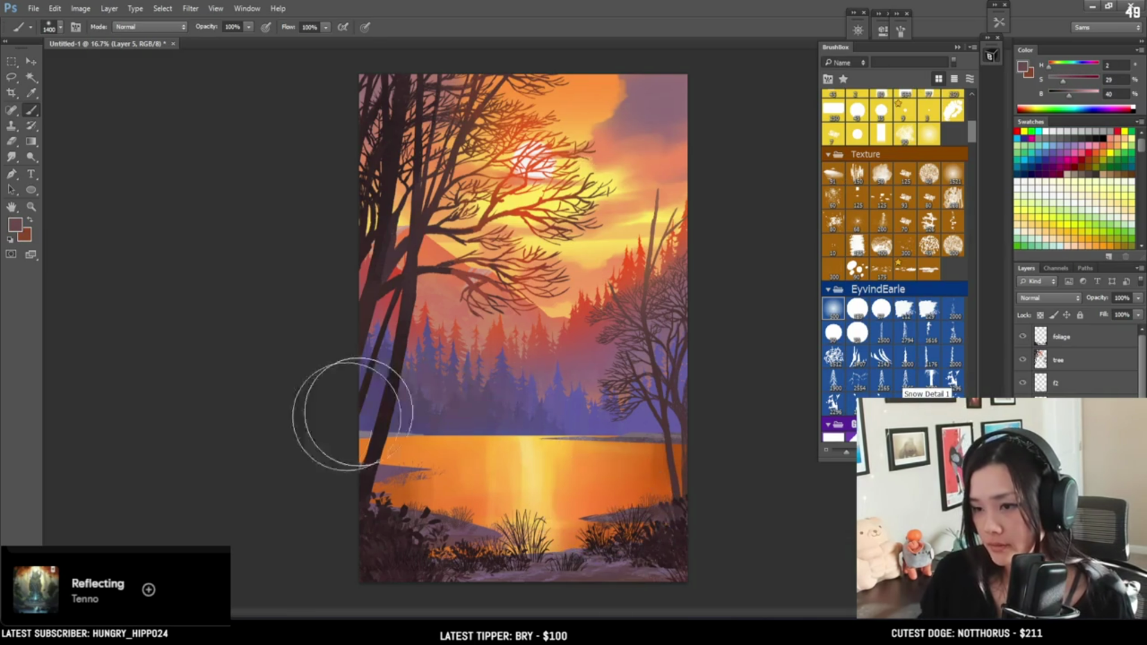
key("bracketright")
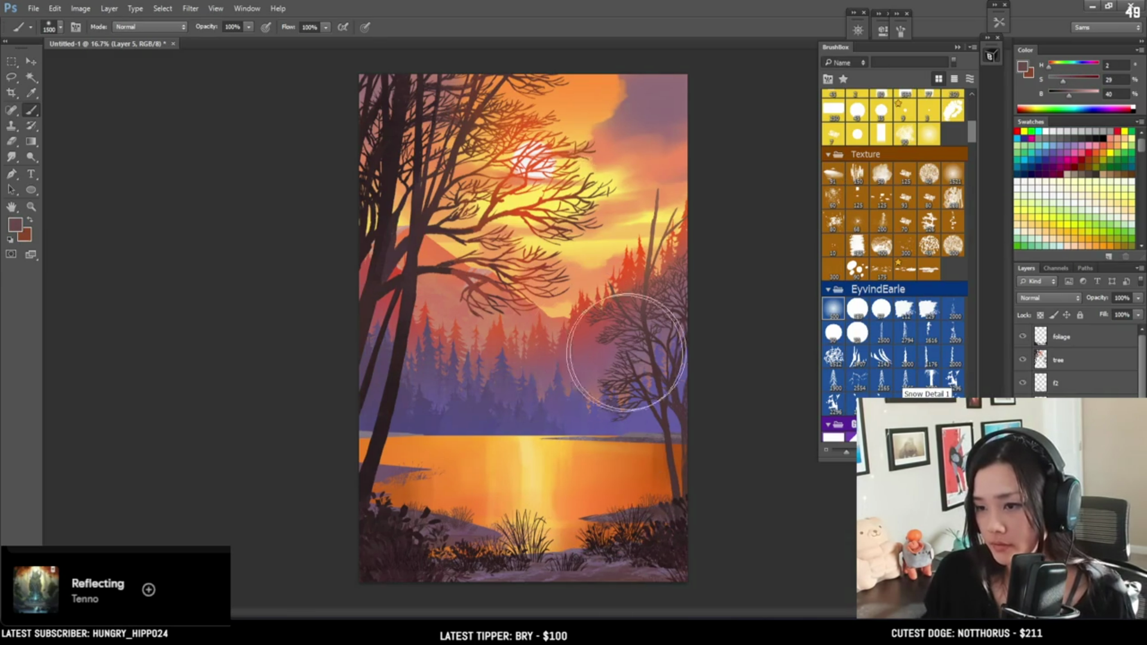
key("bracketright")
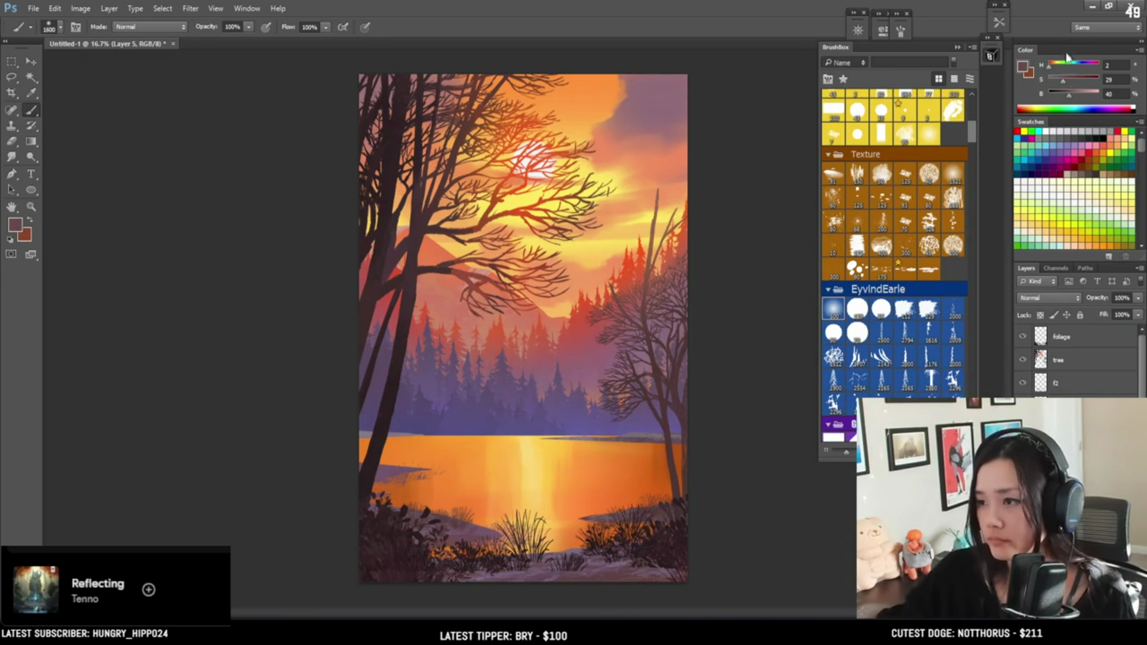
mouse_move(567, 550)
left_mouse_down("alt")
mouse_move(541, 571)
mouse_move(503, 571)
mouse_move(512, 559)
left_mouse_up("alt")
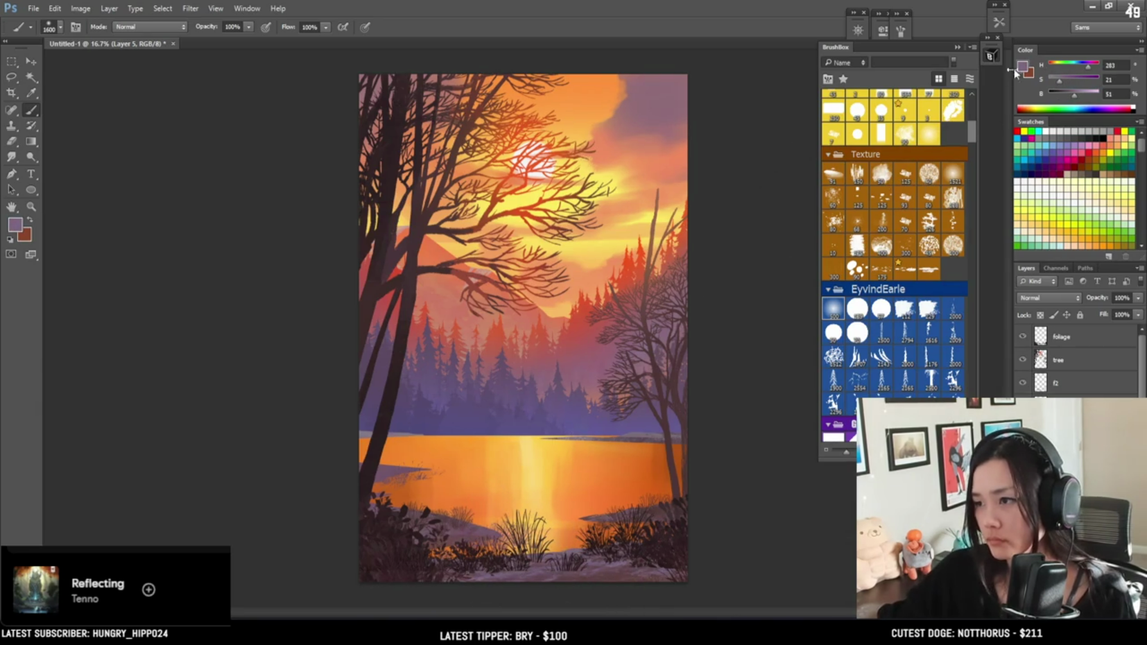
left_click(1024, 67)
left_click(744, 279)
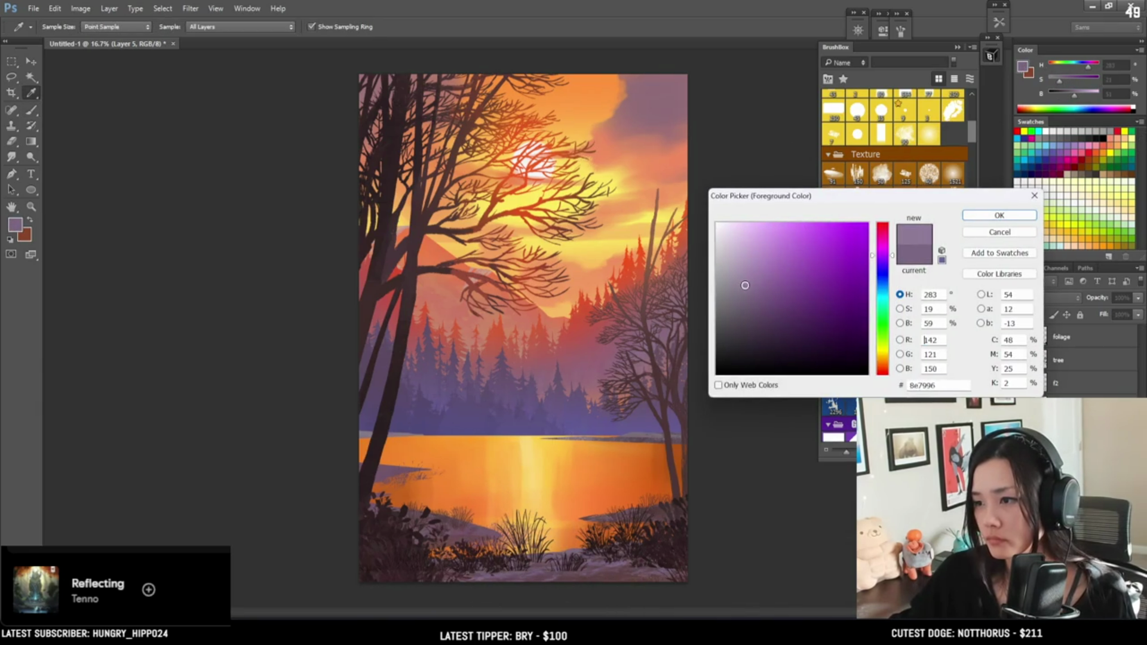
left_click(999, 215)
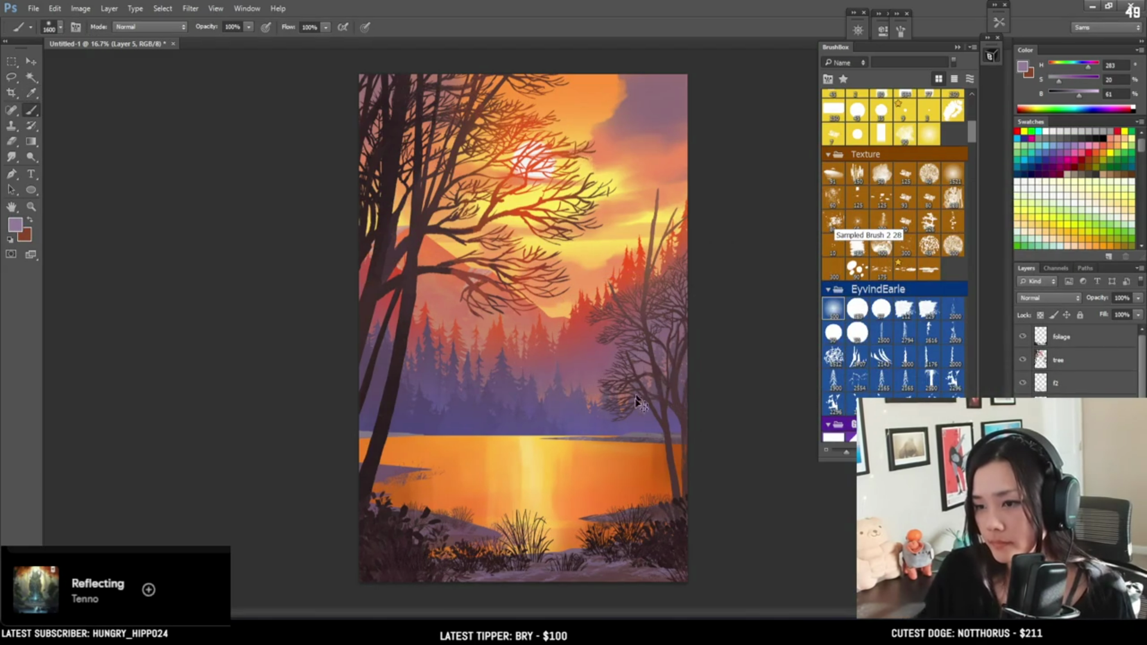
Resample a lighter lavender from the forest and shrink the brush to 1000
key("bracketleft")
key("bracketleft")
key("bracketleft")
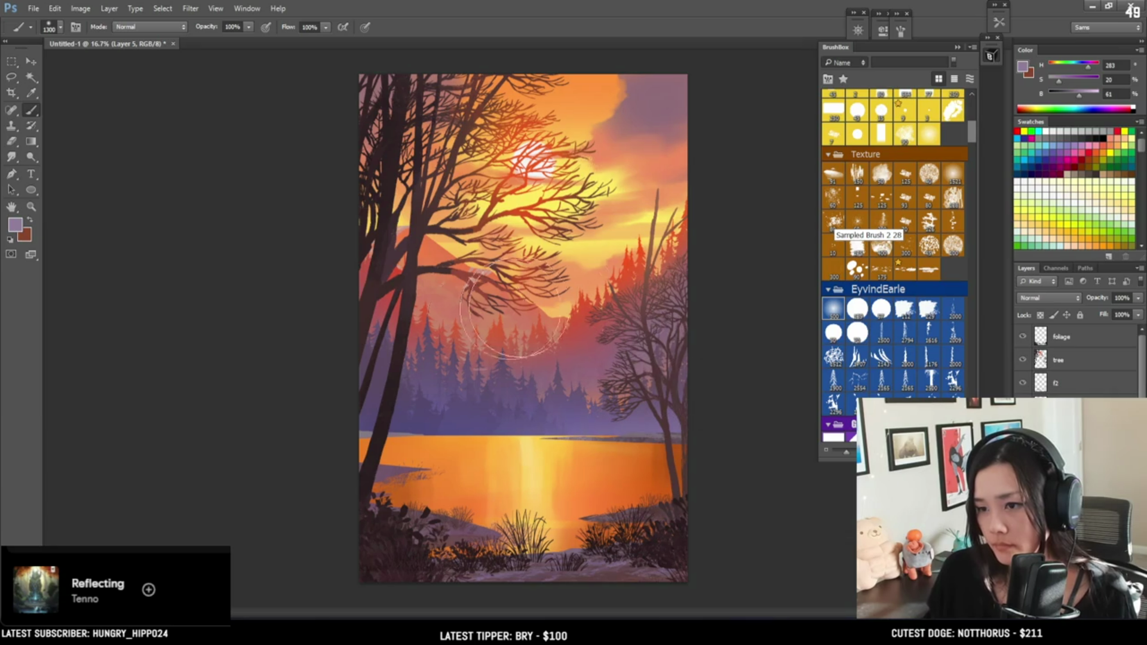
left_click(433, 346, "alt")
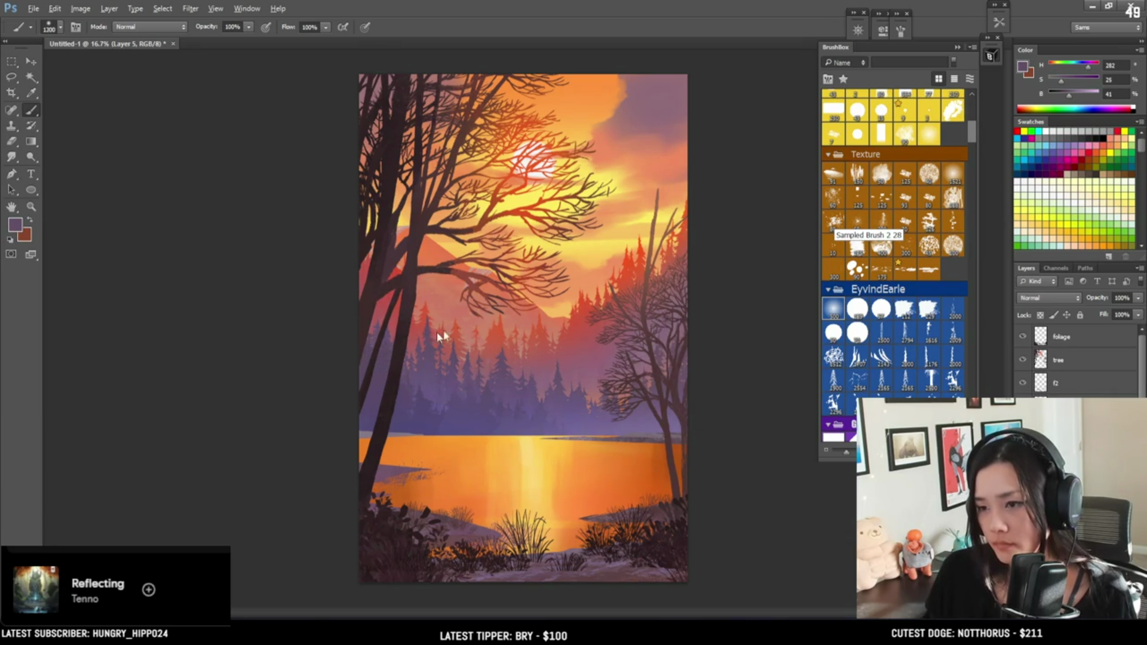
key("bracketleft")
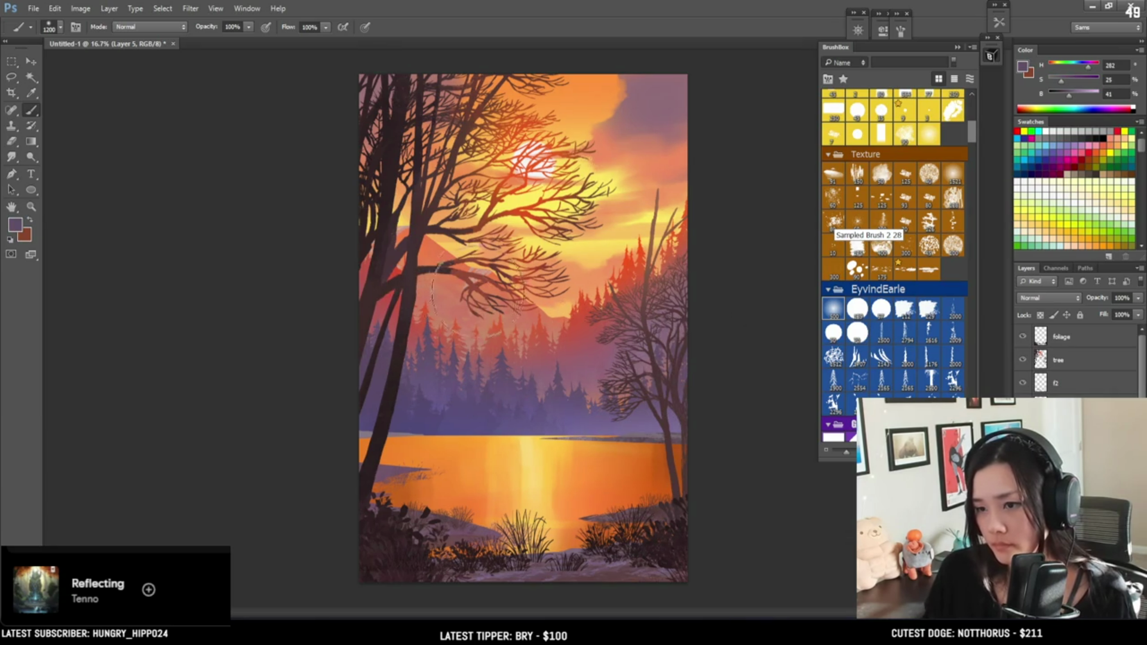
left_click(410, 397, "alt")
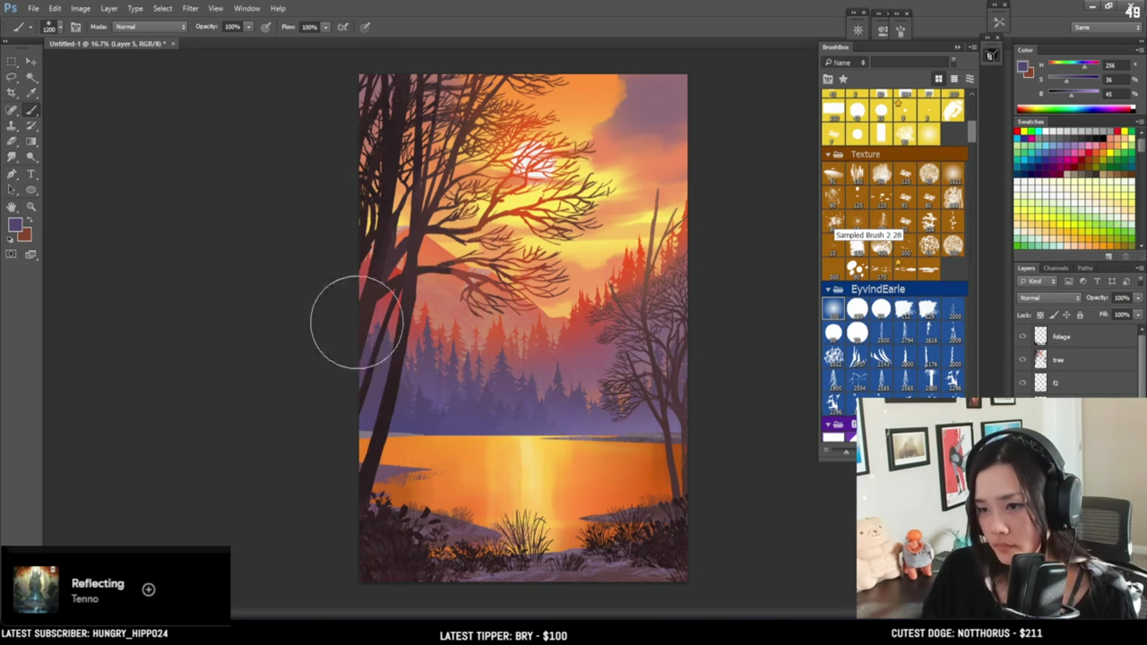
left_click(586, 417, "alt")
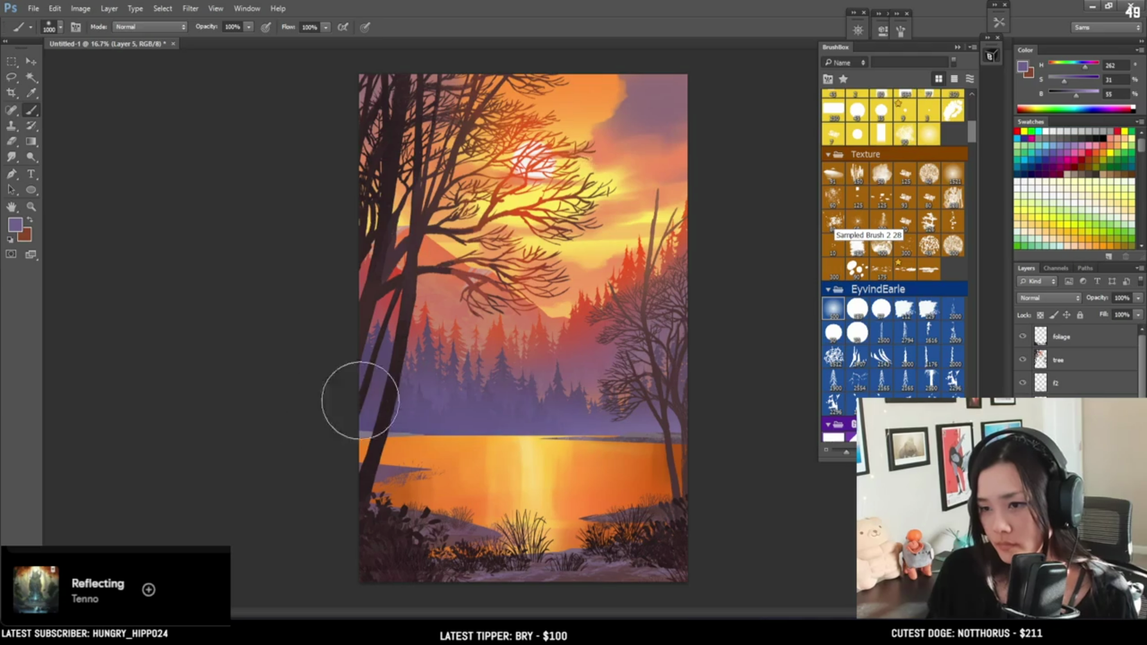
left_click(603, 430, "alt")
key("bracketleft")
key("bracketleft")
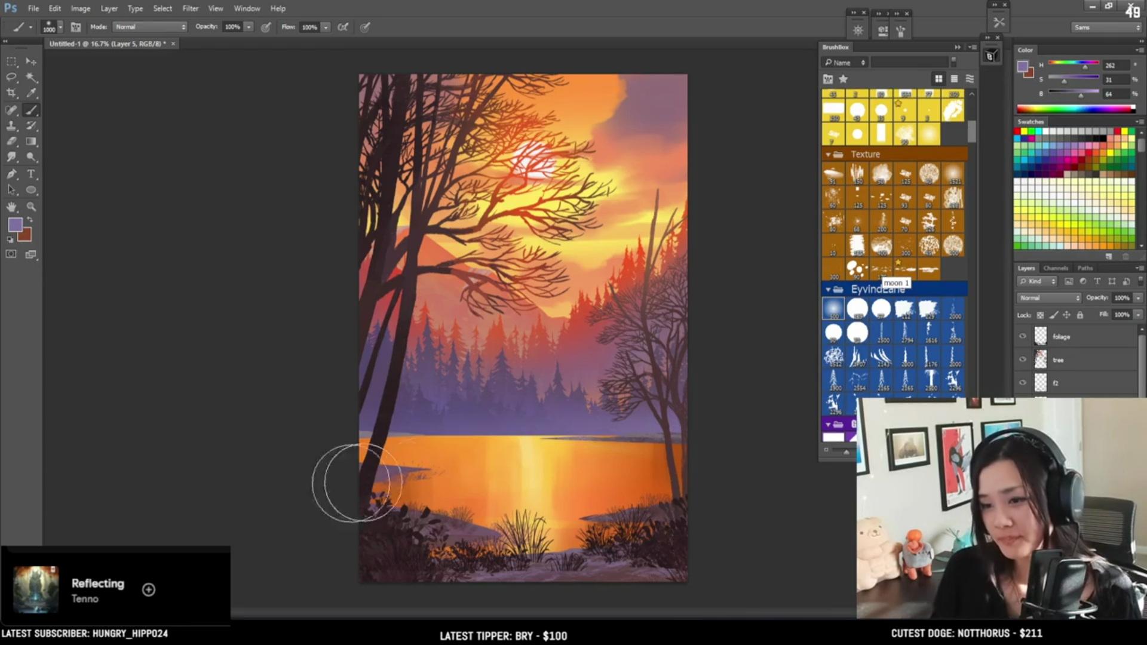
Shrink the brush to 900, select the ground layer, and switch to a Texture brush
key("bracketleft")
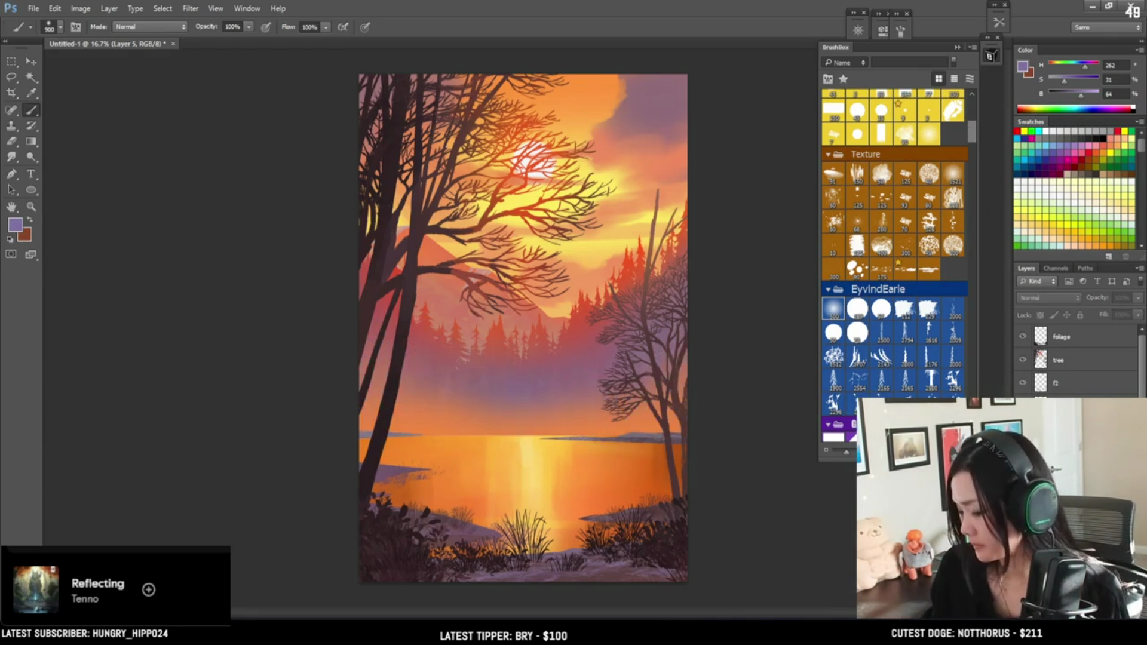
left_click(362, 400, "ctrl")
key("e")
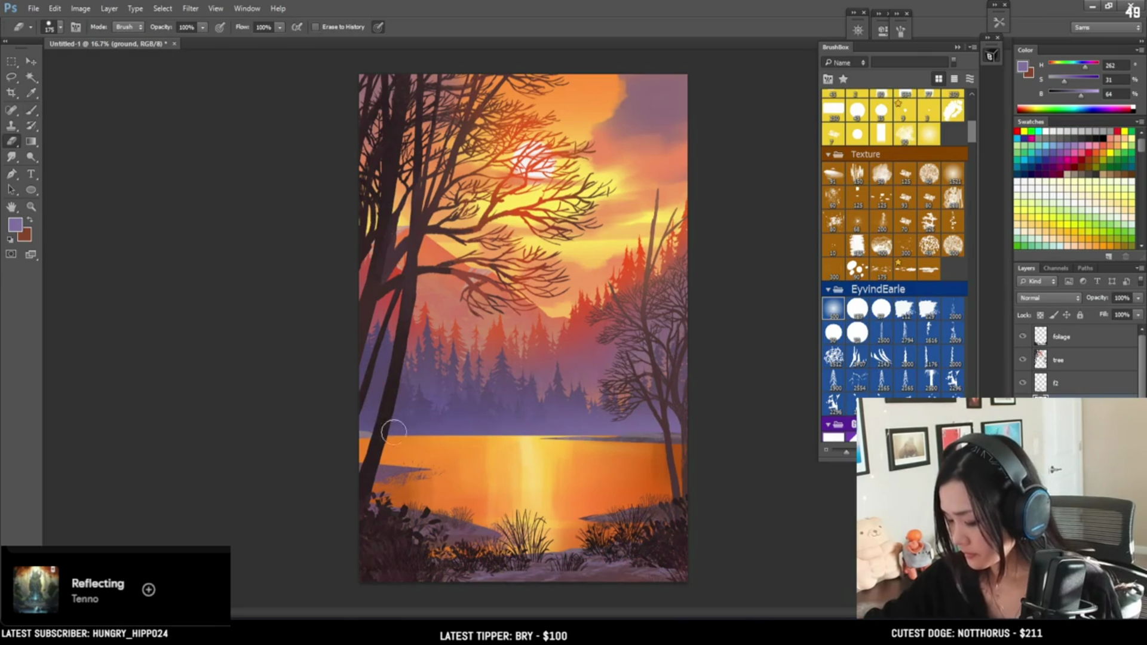
key("bracketright")
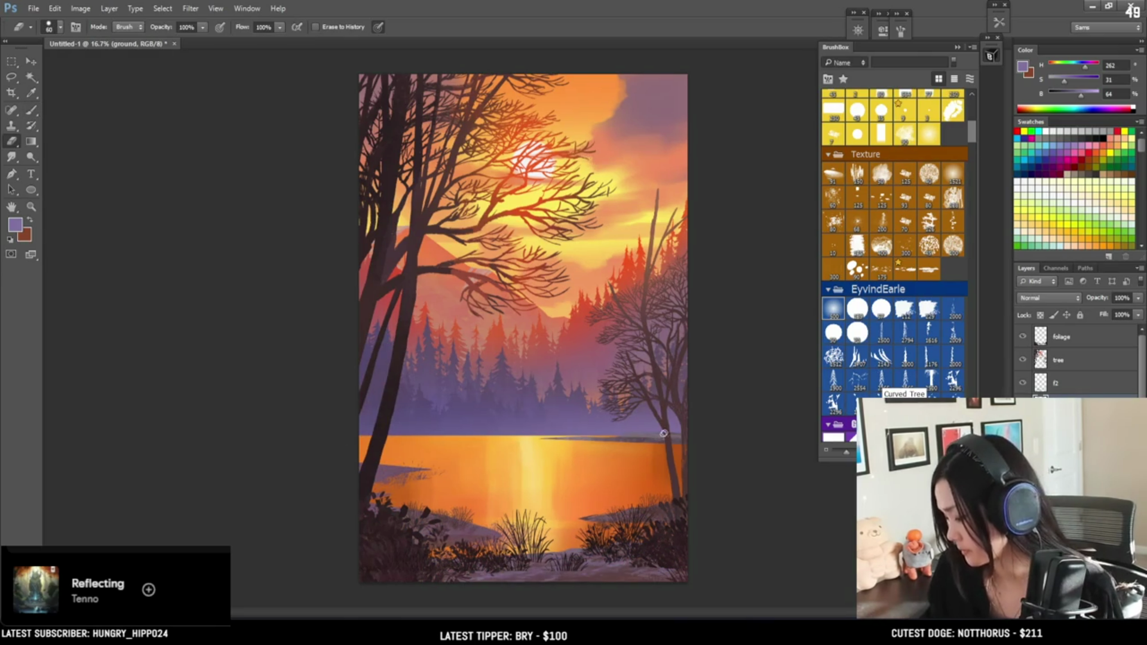
key("b")
left_click(906, 269)
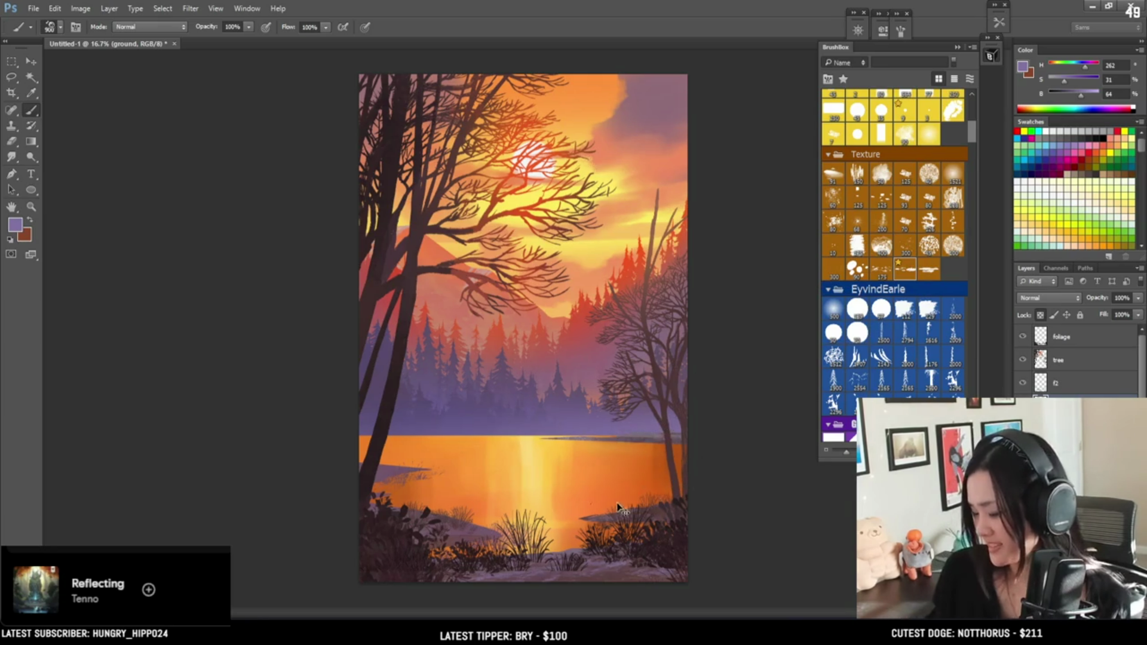
Zoom in on the shoreline and set the paint colour to pale greyish mauve (H 309, S 13, B 74)
key("ctrl+plus")
key("ctrl+plus")
mouse_move(592, 408)
left_mouse_down()
mouse_move(463, 420)
mouse_move(436, 405)
left_mouse_up()
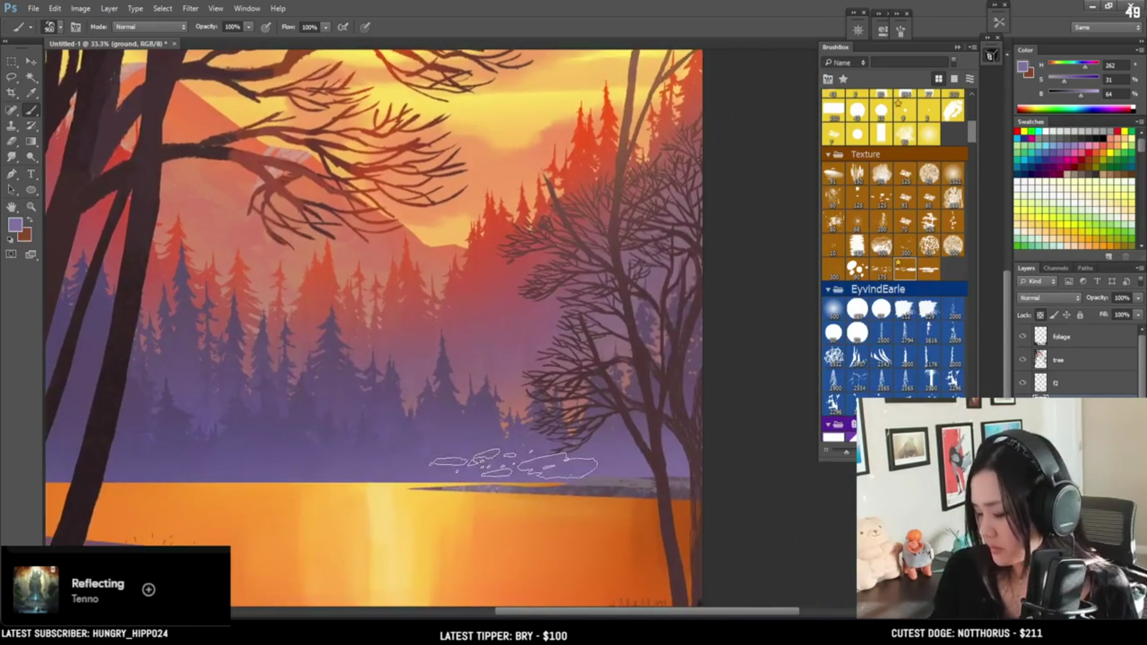
left_click(466, 492, "alt")
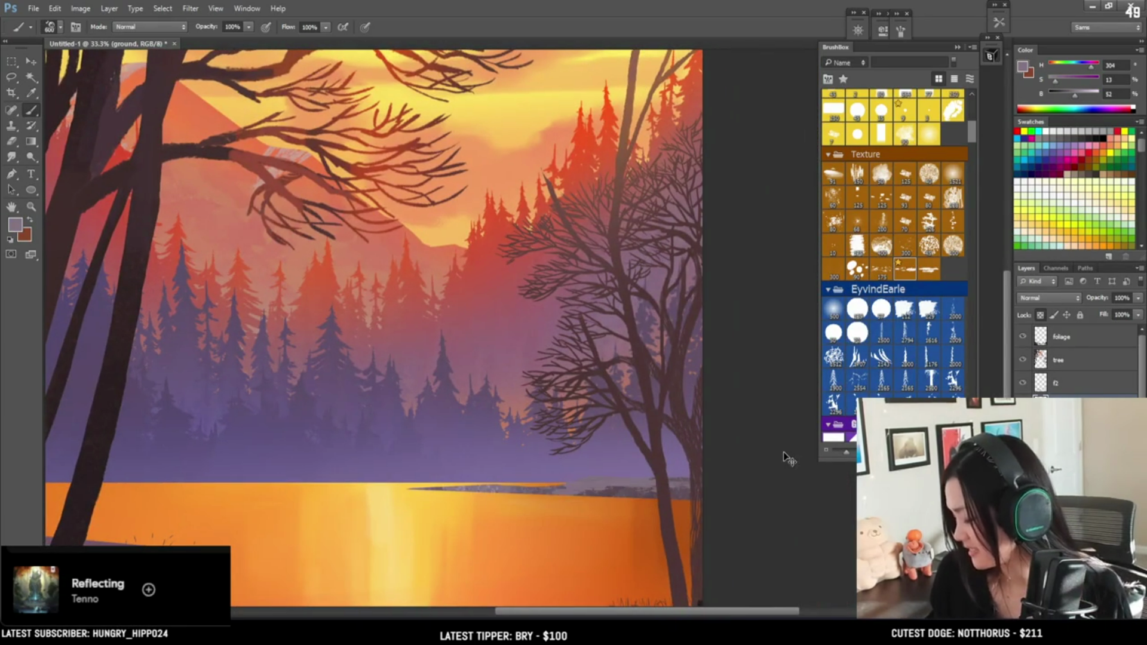
left_click(586, 467, "alt")
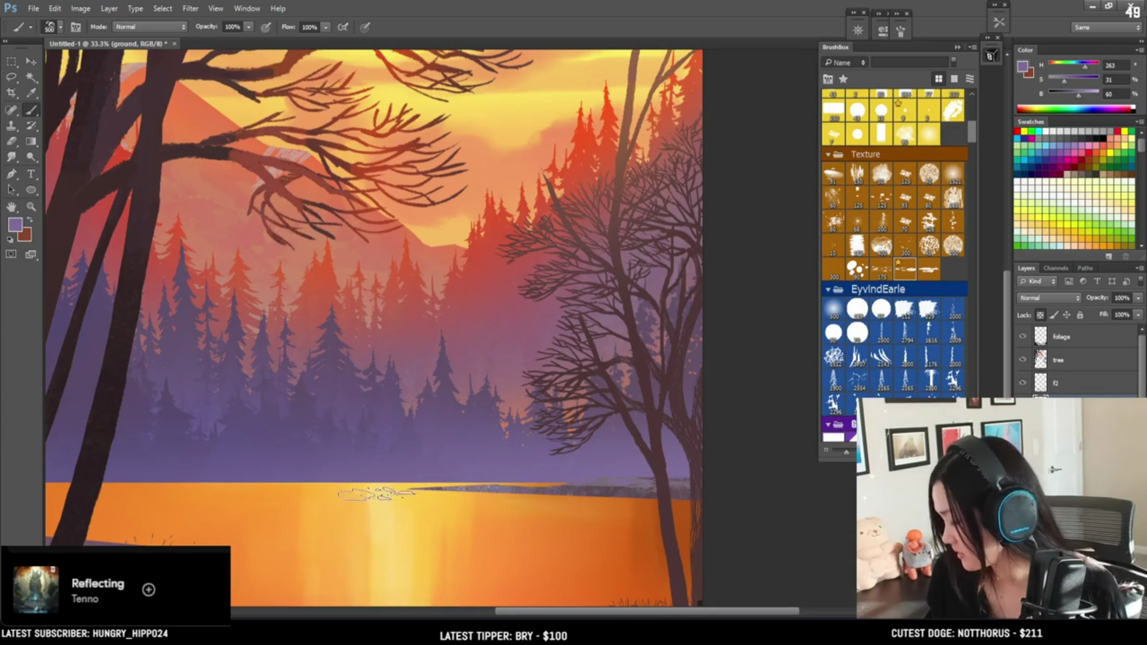
left_click(596, 474, "alt")
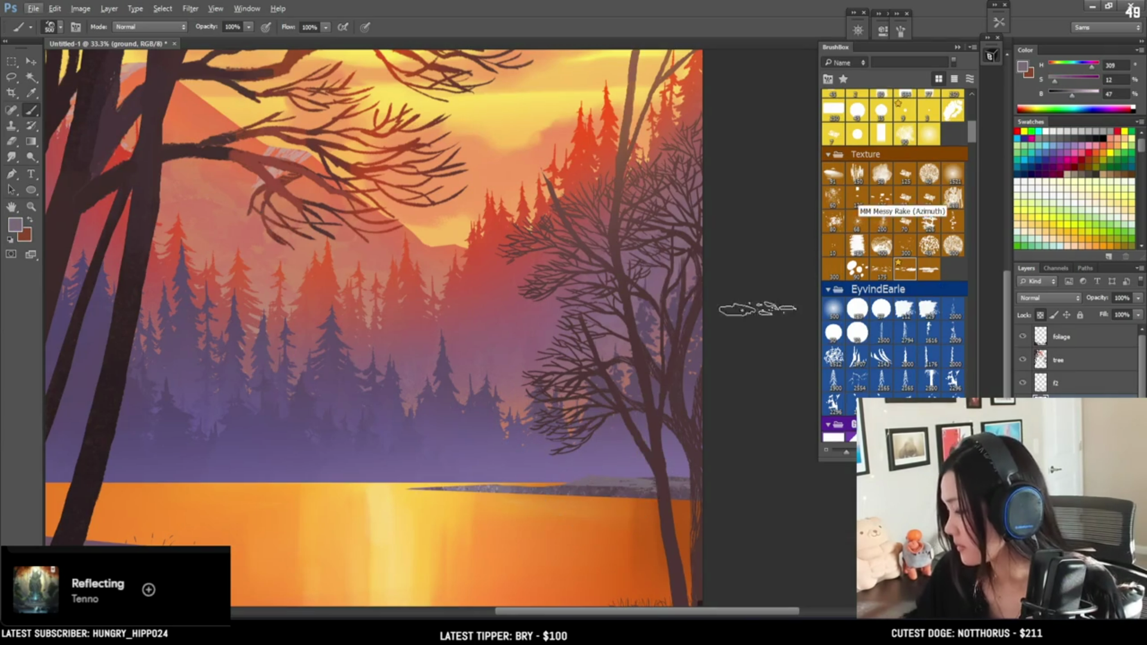
key("F12")
left_click(737, 263)
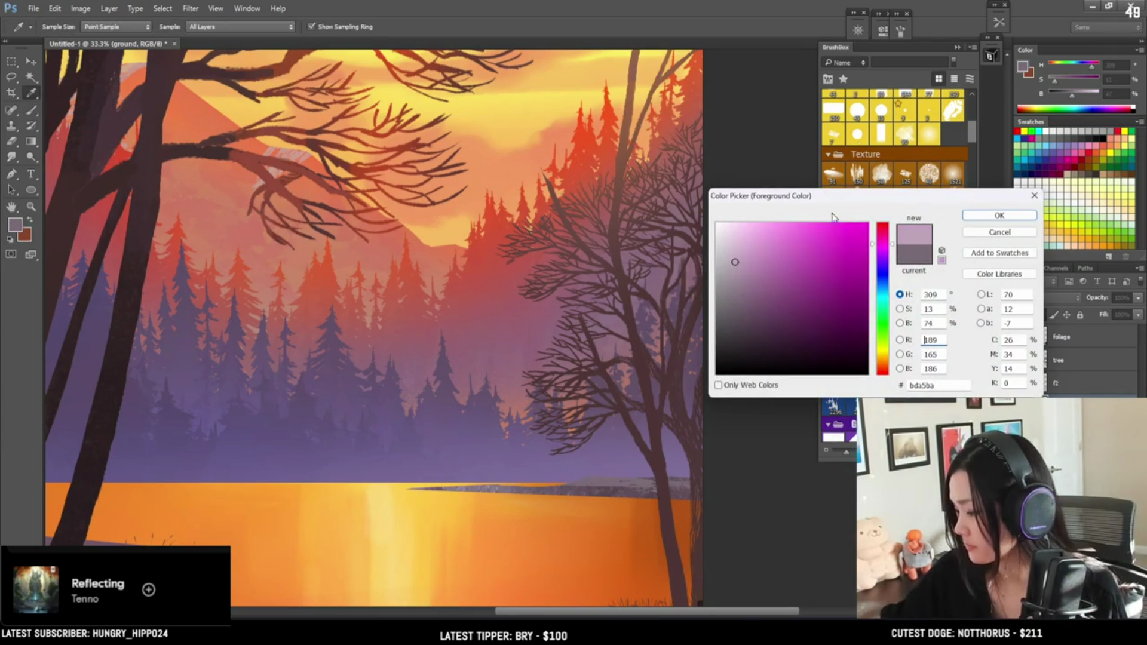
left_click(999, 215)
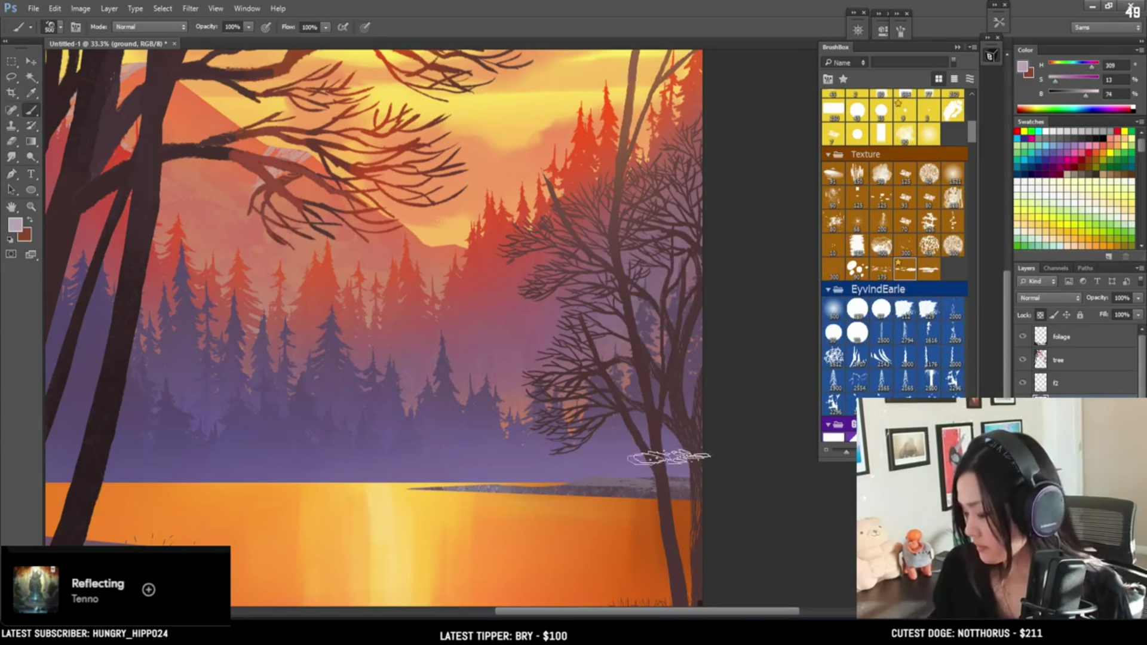
Sample and brighten a mauve from the shore, then bring the lake foreground into view
left_click(481, 486, "alt")
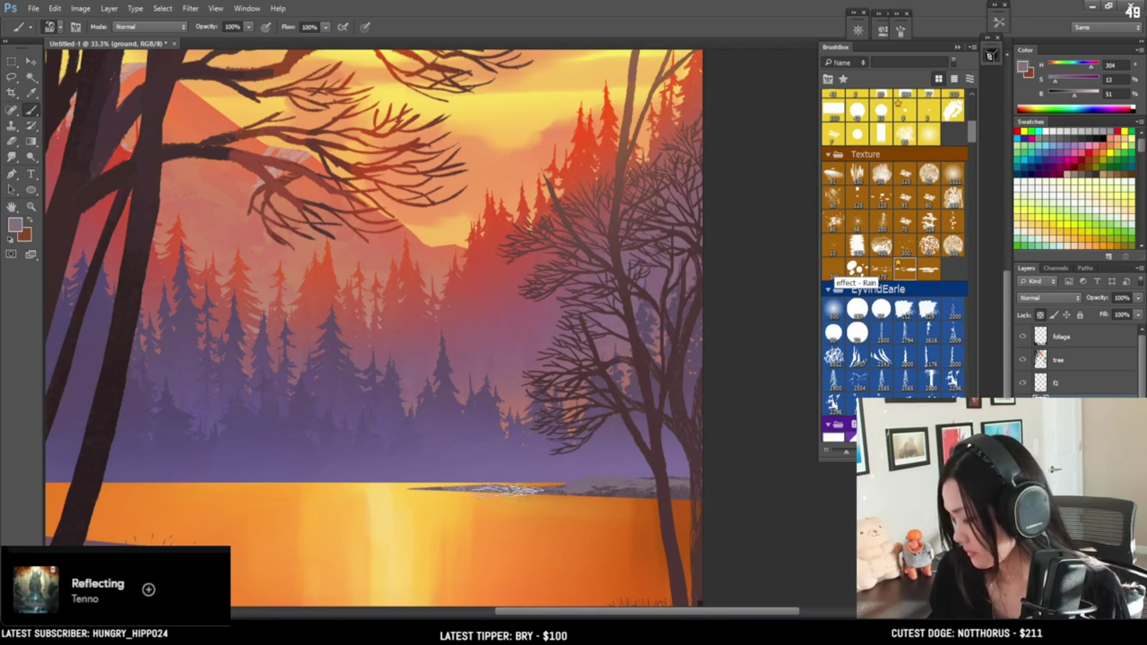
left_click_drag(1074, 94, 1083, 95)
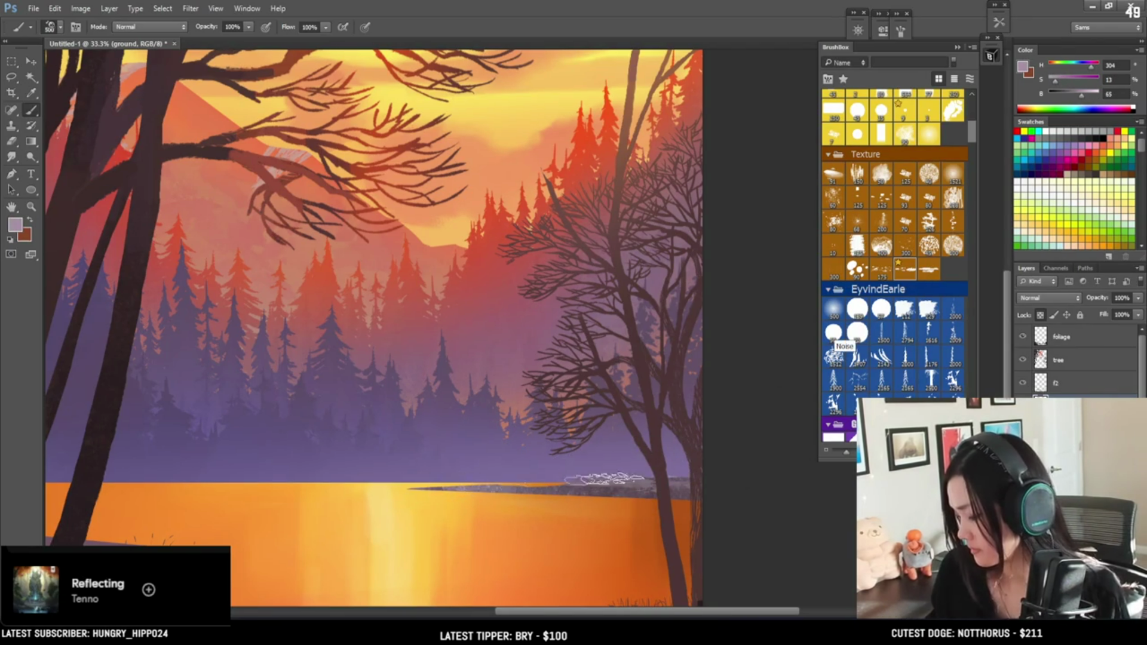
mouse_move(500, 508)
left_mouse_down()
mouse_move(511, 405)
mouse_move(498, 413)
left_mouse_up()
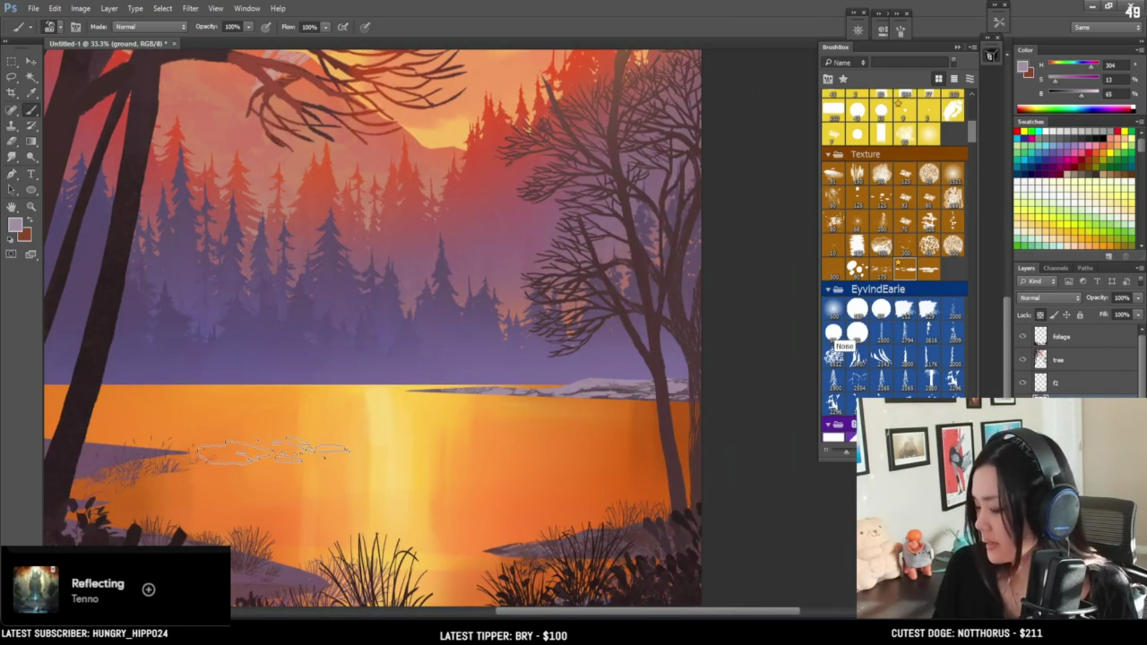
Choose the flat rectangular brush, sample deep forest purple (H 260, S 33, B 46), and shrink it to 250
left_click(619, 389, "alt")
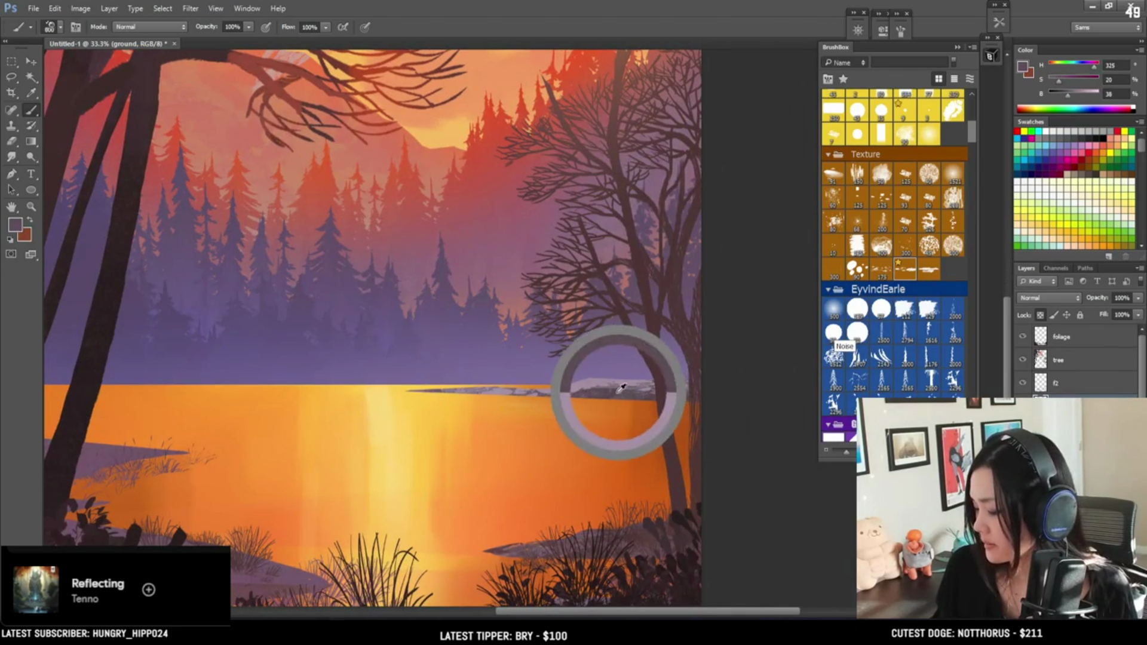
left_click(835, 116)
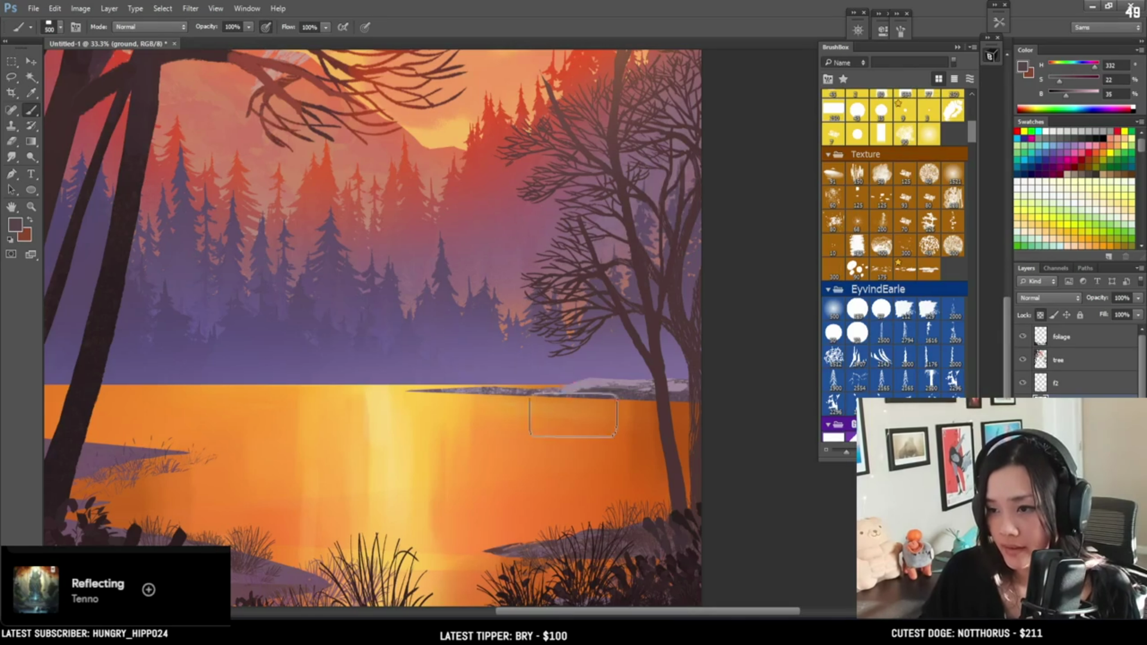
left_click(588, 364, "alt")
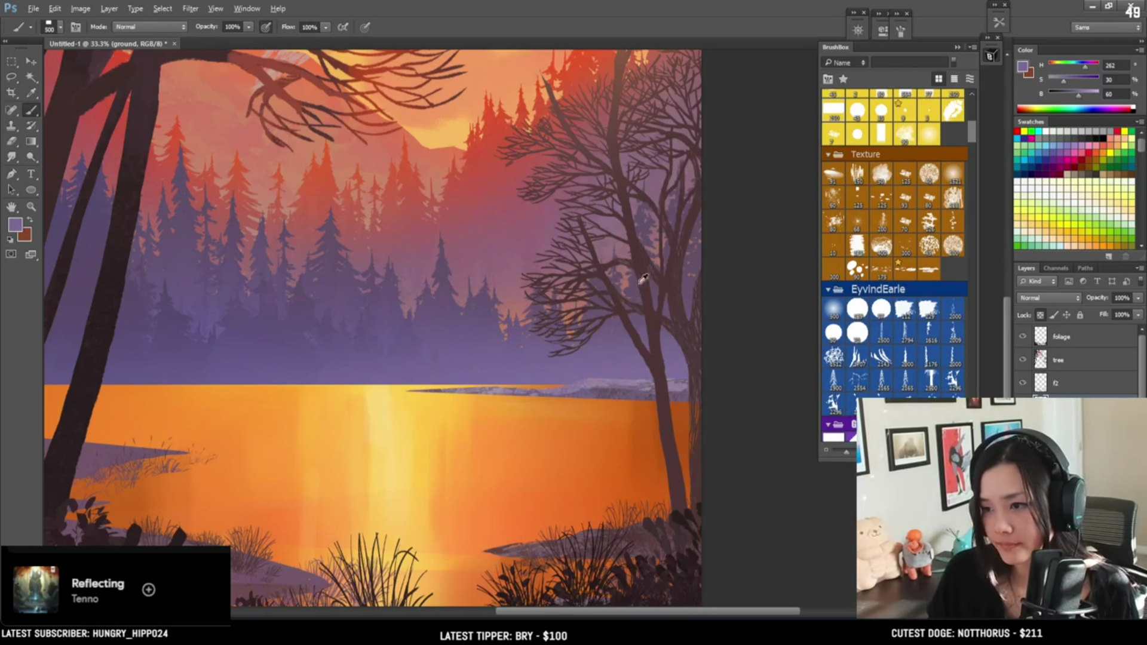
left_click(236, 302, "alt")
key("bracketleft")
key("bracketleft")
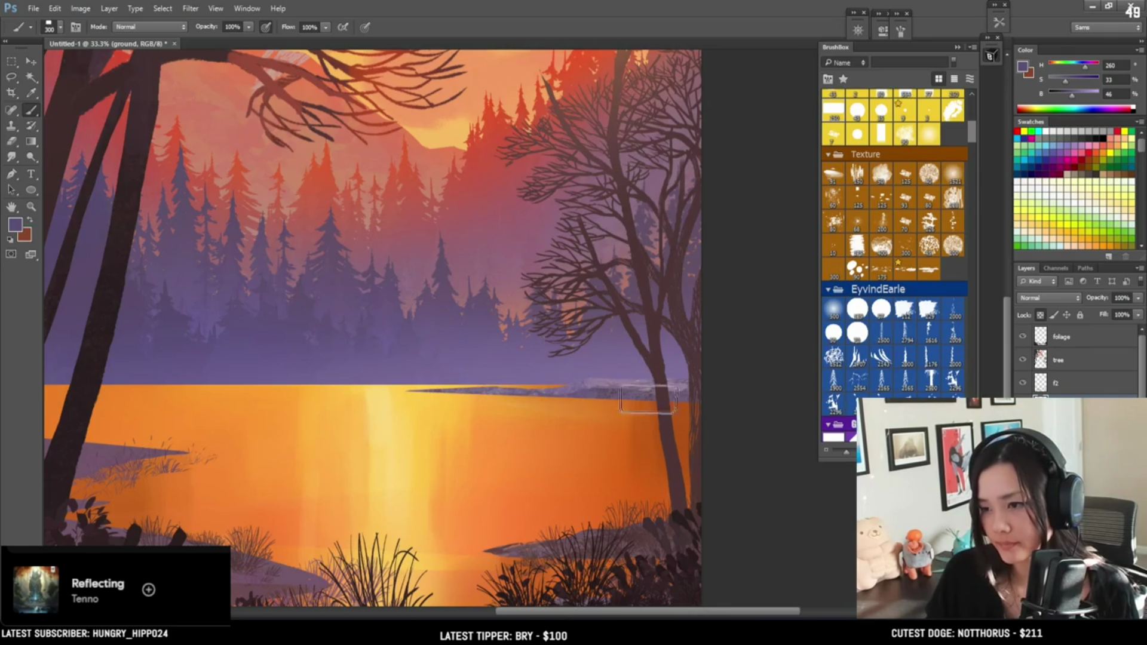
key("bracketleft")
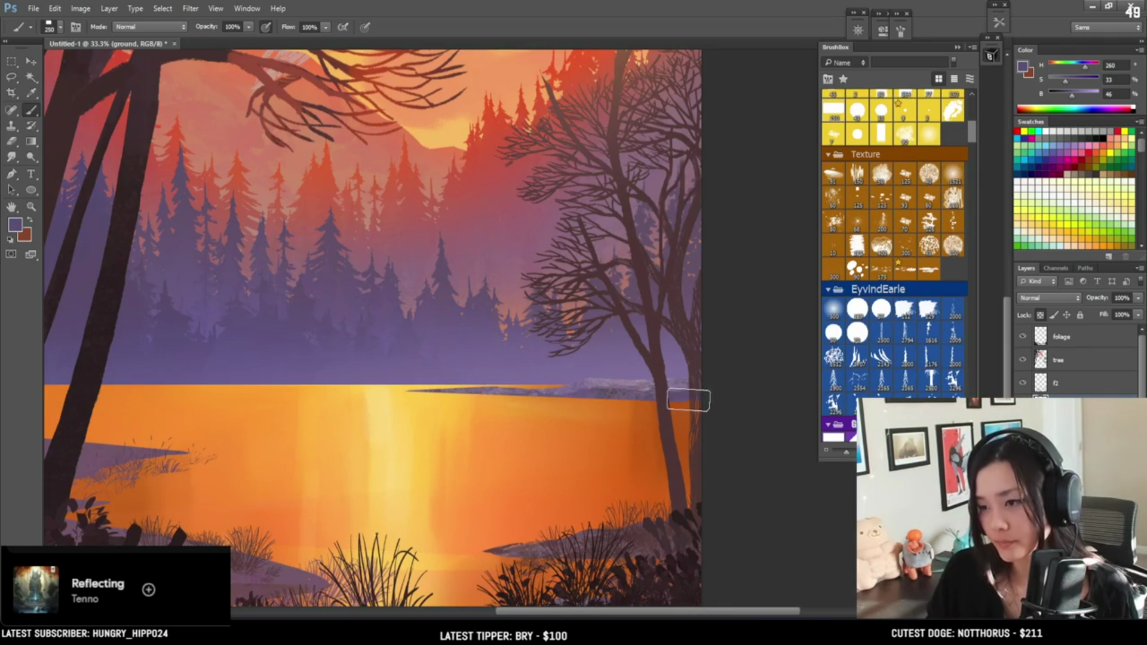
Sample several purples from the reeds and distant trees, sizing the brush between 175 and 300
mouse_move(619, 449)
left_mouse_down()
mouse_move(586, 388)
mouse_move(598, 413)
left_mouse_up()
left_click(609, 344, "alt")
mouse_move(609, 343)
left_mouse_down()
mouse_move(594, 332)
mouse_move(614, 341)
left_mouse_up()
key("bracketleft")
key("bracketleft")
left_click(297, 532, "alt")
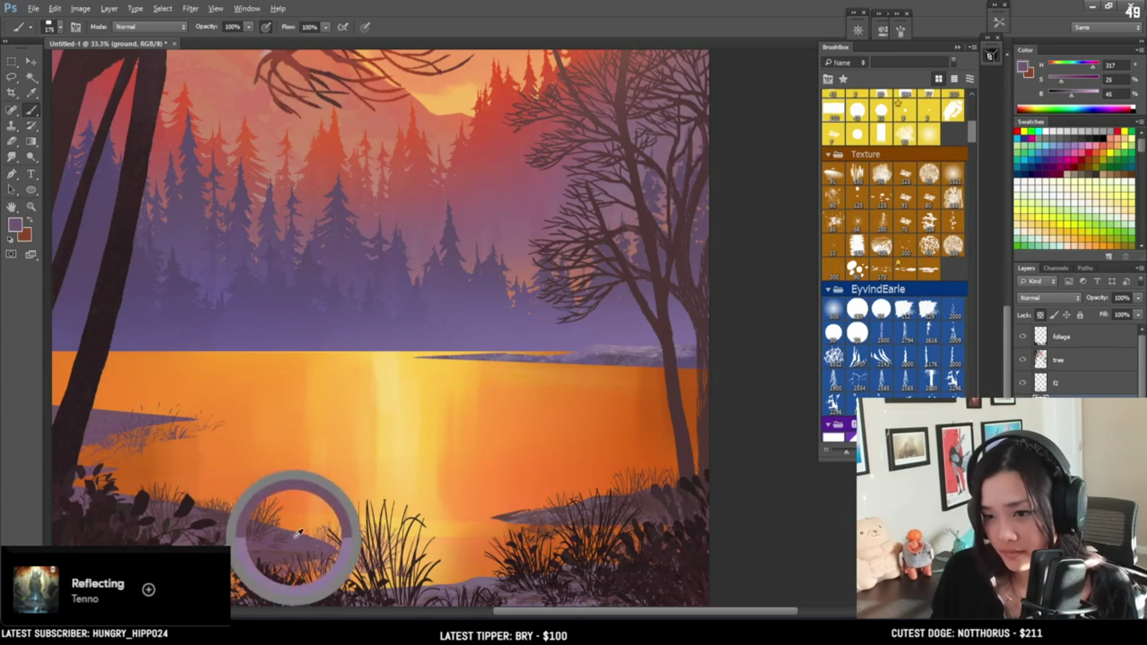
key("bracketright")
mouse_move(615, 346)
left_mouse_down()
mouse_move(589, 474)
mouse_move(543, 451)
mouse_move(578, 409)
mouse_move(584, 335)
mouse_move(640, 410)
left_mouse_up()
key("bracketright")
left_click(660, 424, "alt")
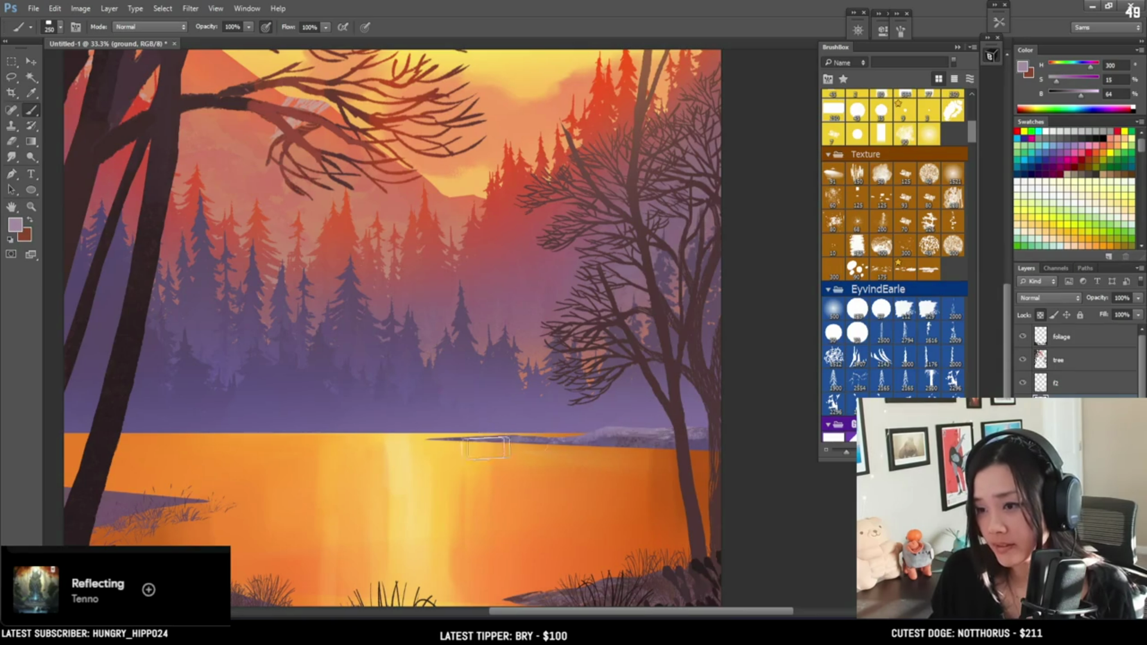
left_click(206, 312, "alt")
key("bracketright")
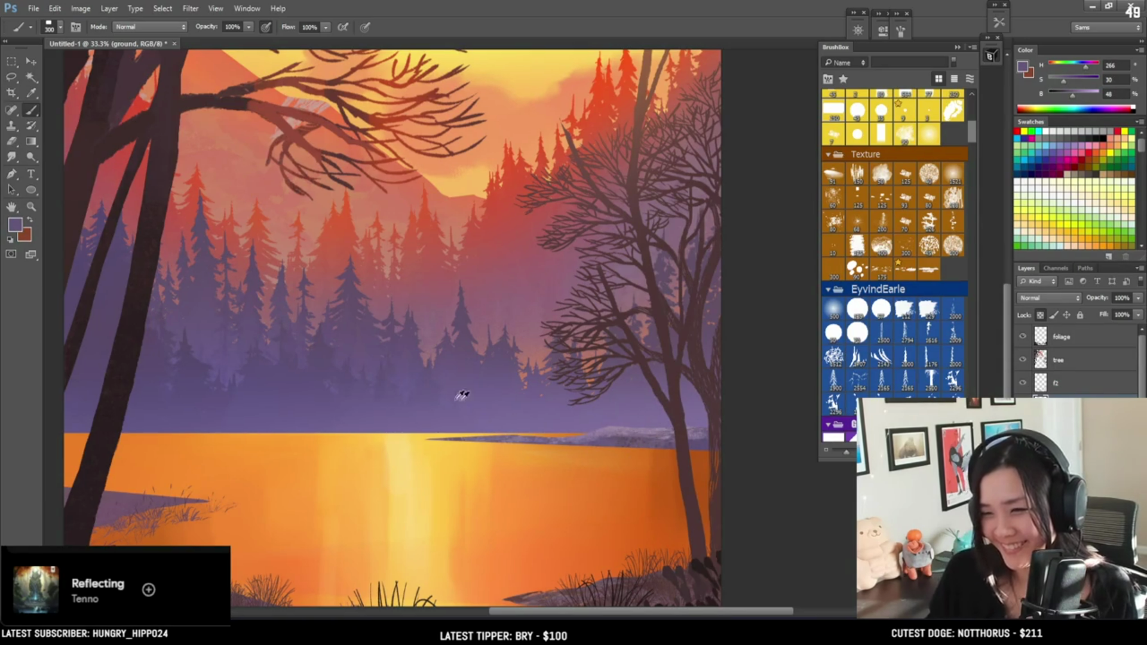
Sample the shoreline mist, brighten it to violet (S 52, B 79), and set the brush to 600
left_click(374, 407, "alt")
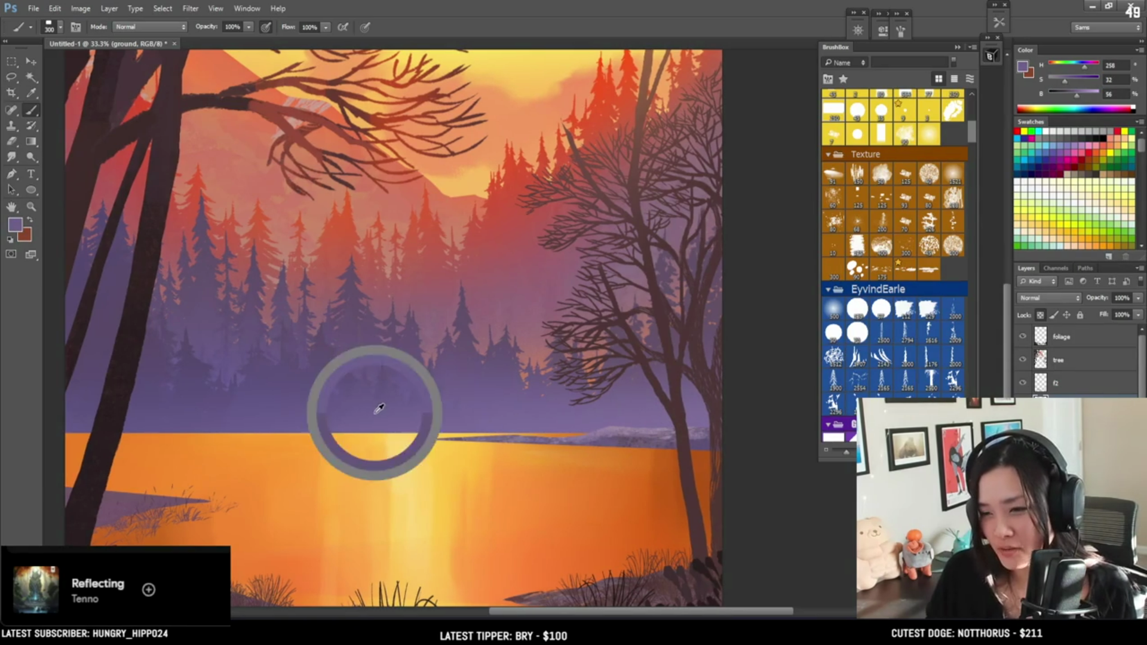
left_click(1075, 81)
left_click(1088, 95)
key("bracketright")
key("bracketright")
key("bracketright")
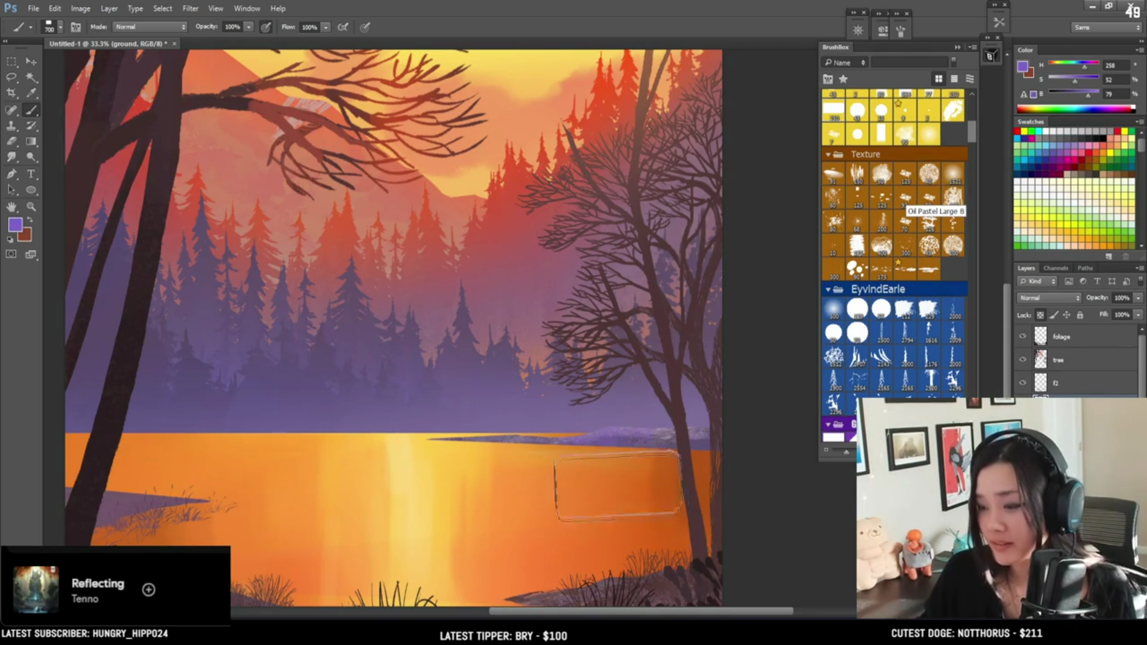
key("bracketright")
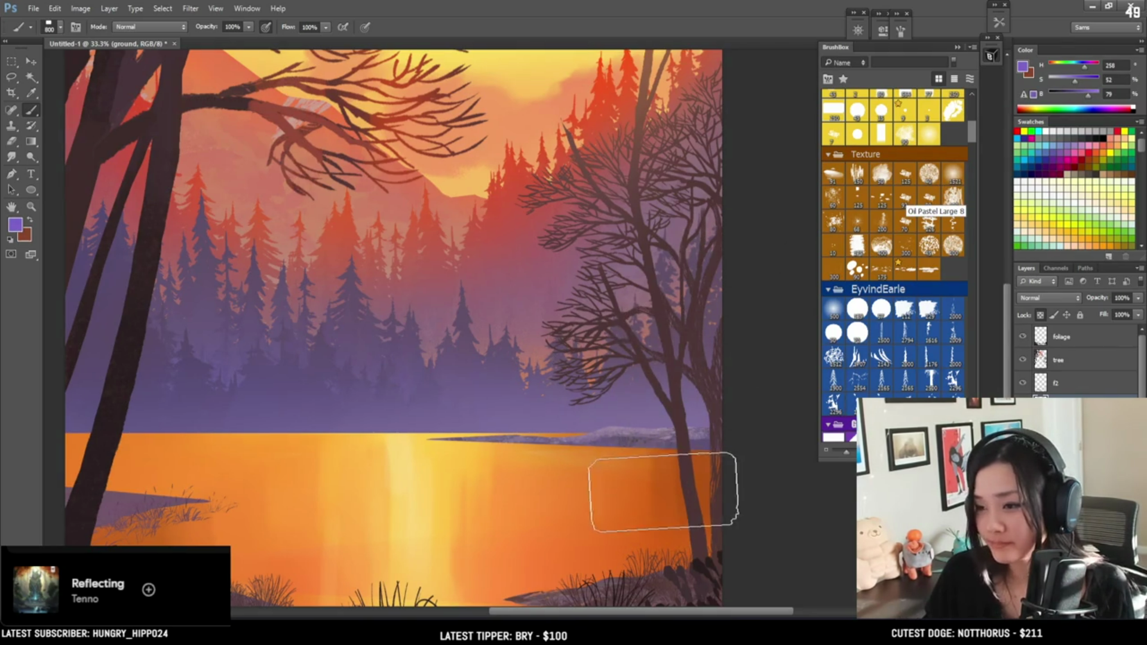
key("bracketleft")
key("bracketleft")
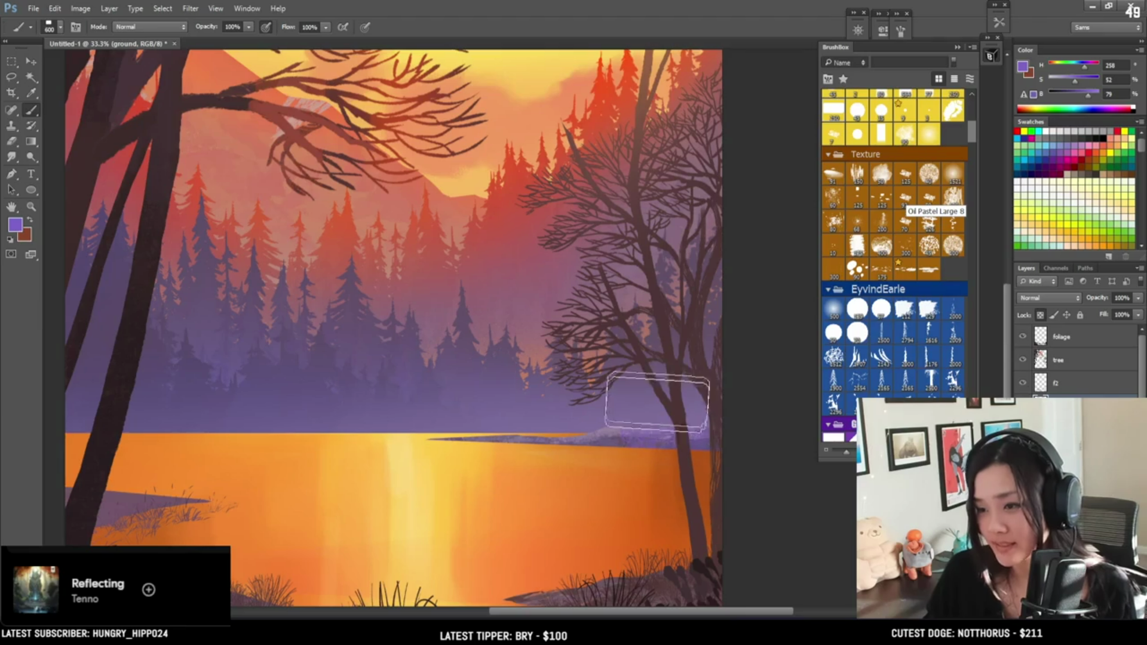
mouse_move(614, 441)
left_mouse_down()
mouse_move(630, 325)
mouse_move(708, 371)
left_mouse_up()
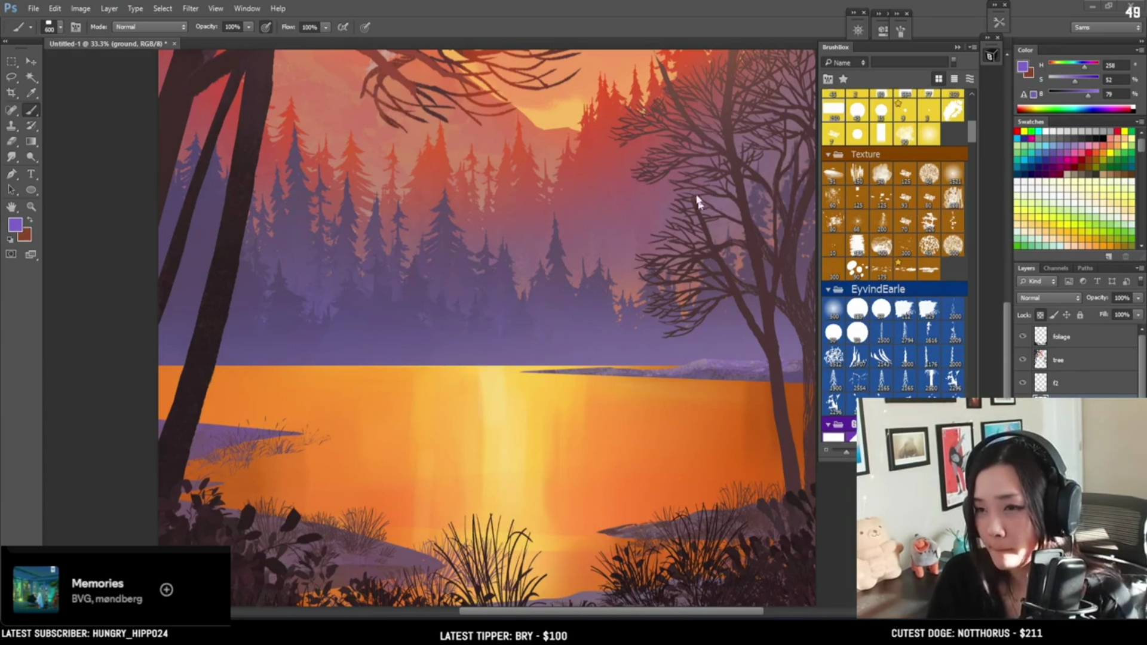
Zoom out to 16.7% to see the full sunset lake painting
scroll(620, 305, "down", 1)
scroll(620, 305, "down", 2)
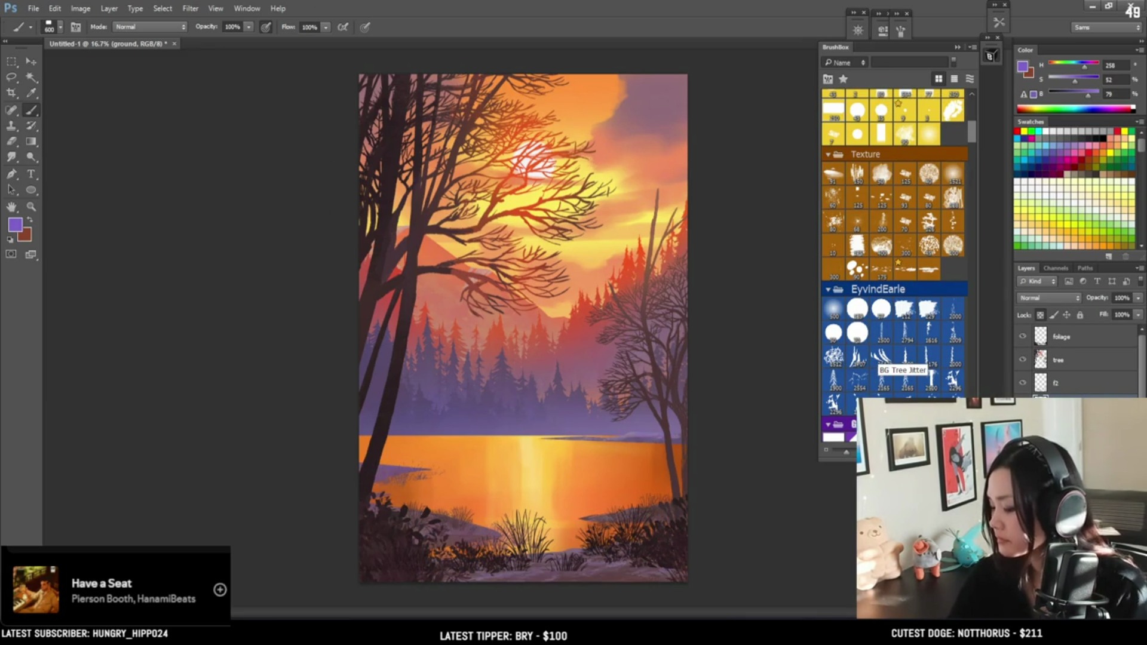
Enlarge the eraser to 150, then switch back to the brush and add new empty Layer 3
key("e")
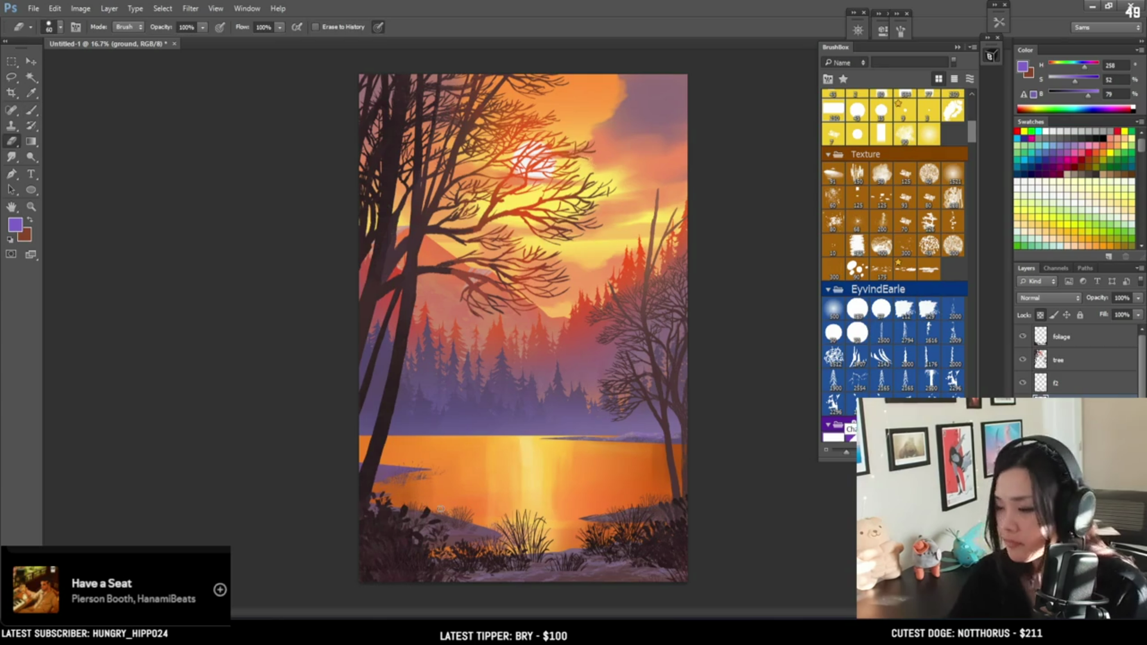
key("bracketright")
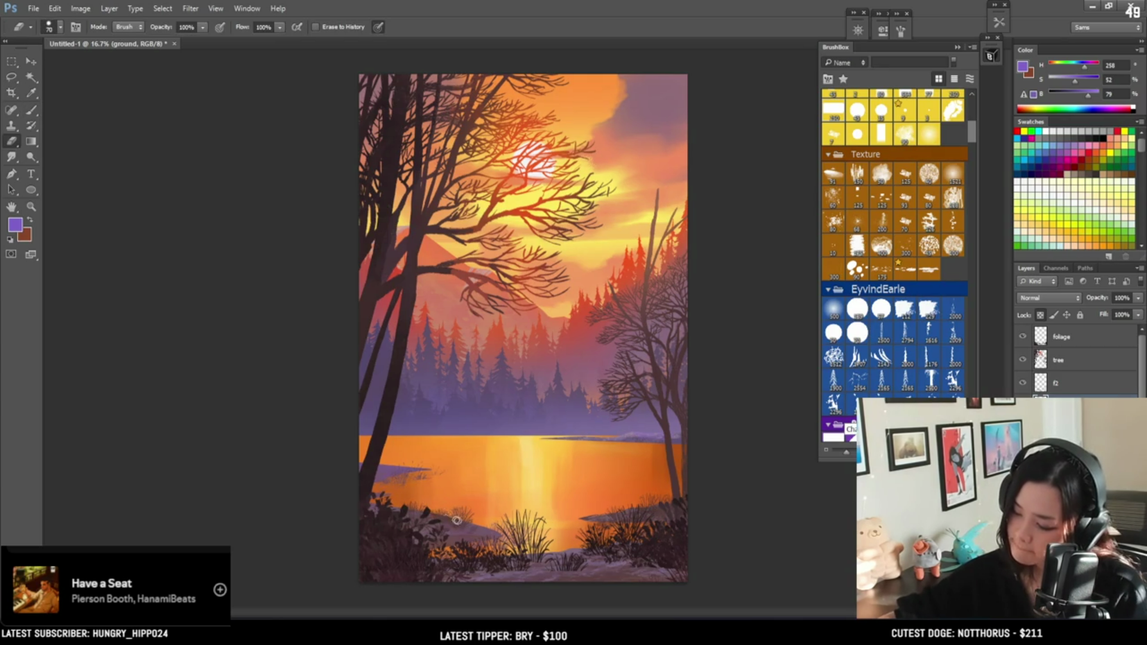
key("bracketright")
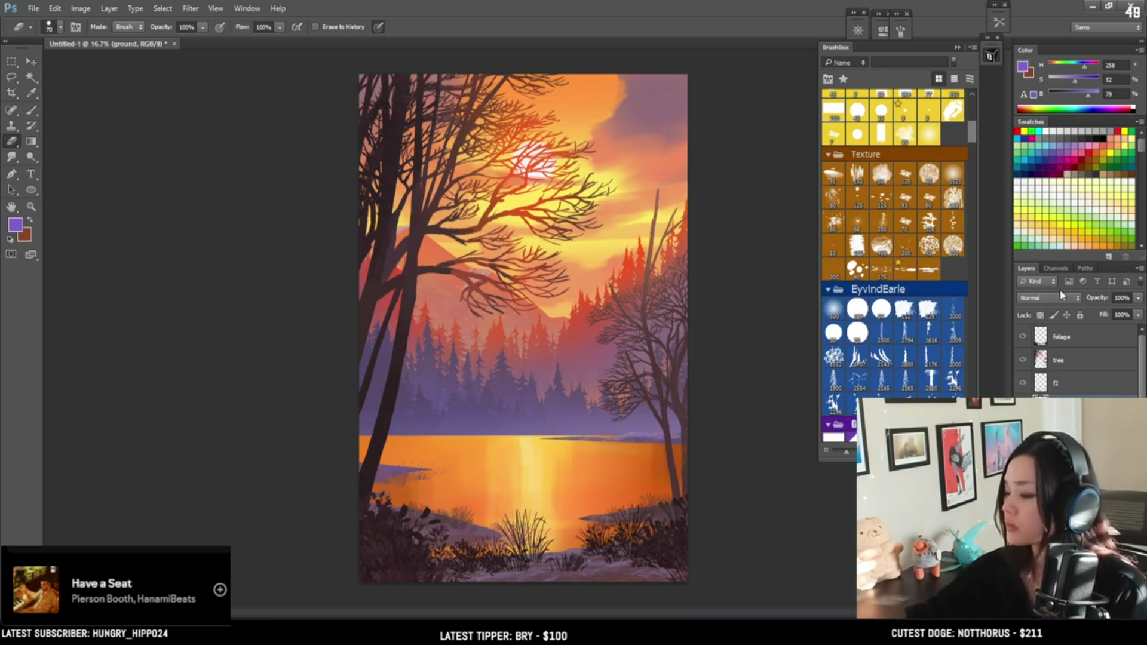
key("bracketright")
key("bracketright")
key("bracketright")
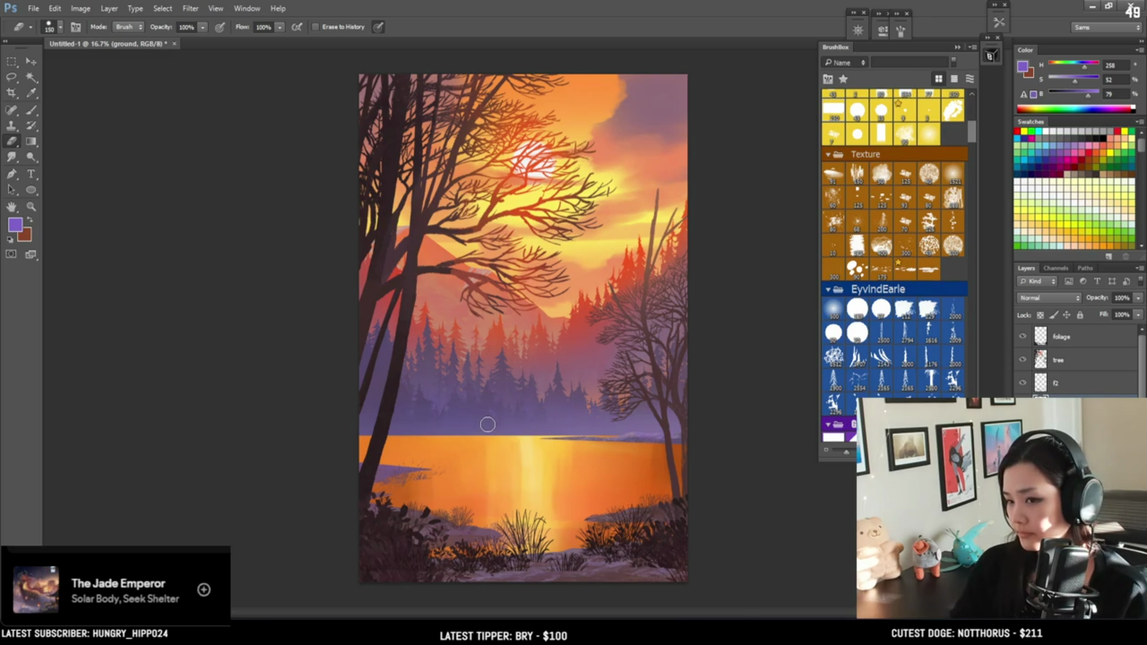
key("b")
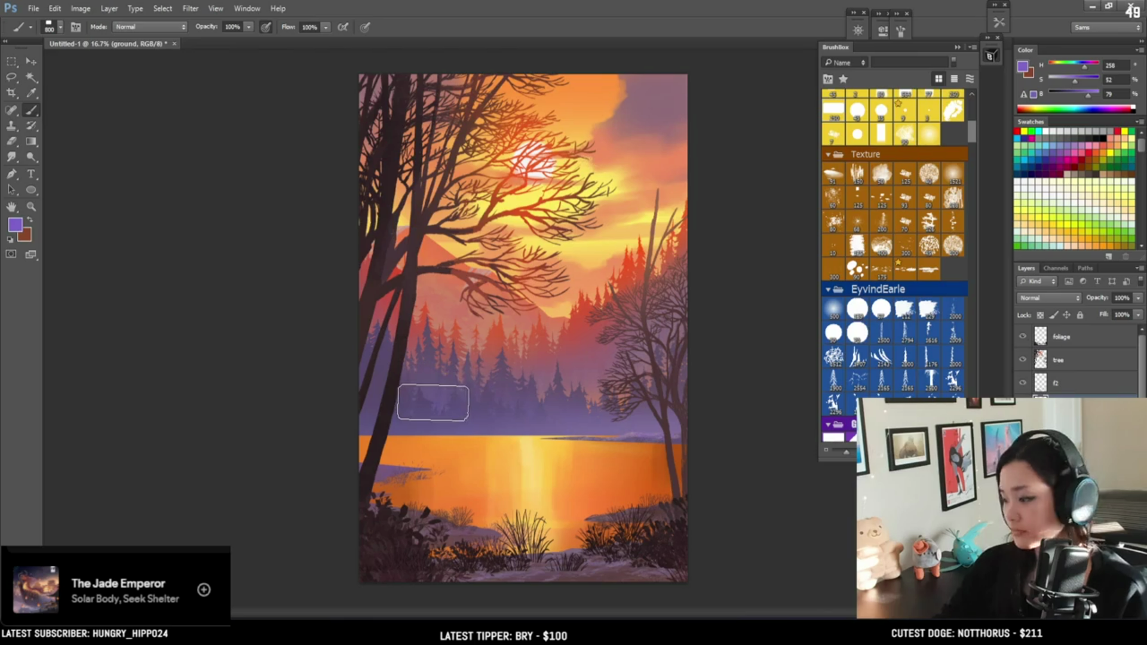
key("ctrl+shift+alt+n")
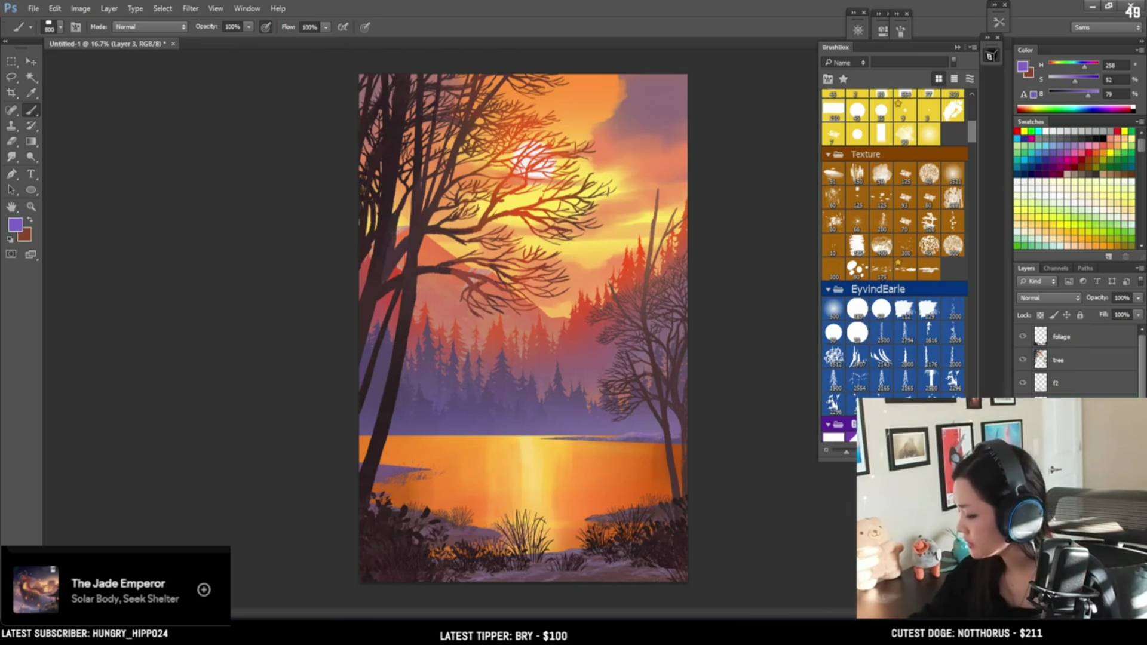
scroll(1075, 358, "down", 5)
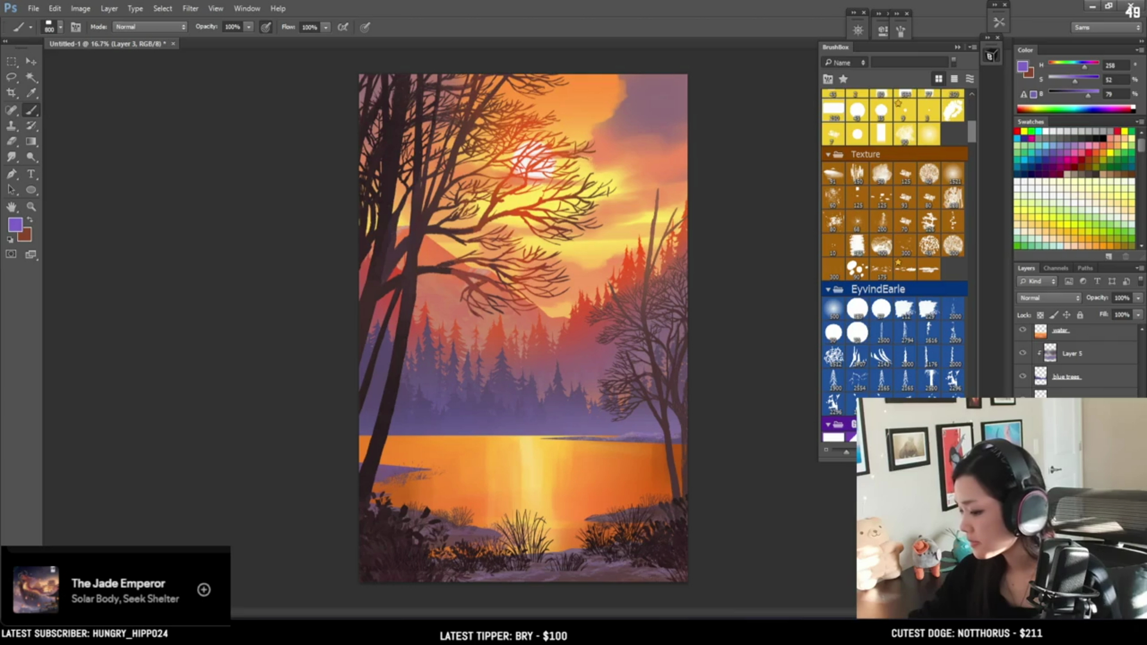
Choose a Texture brush, sample orange from the branches, and paint warm light inside a lasso among the left trees
left_click(905, 269)
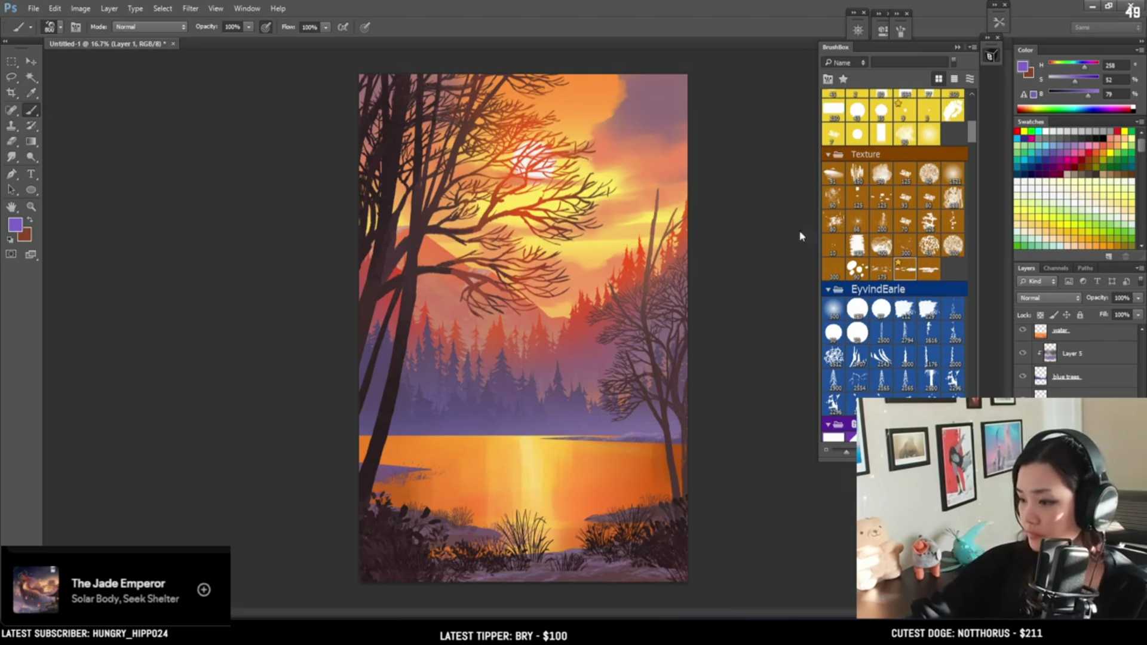
left_click(482, 266, "alt")
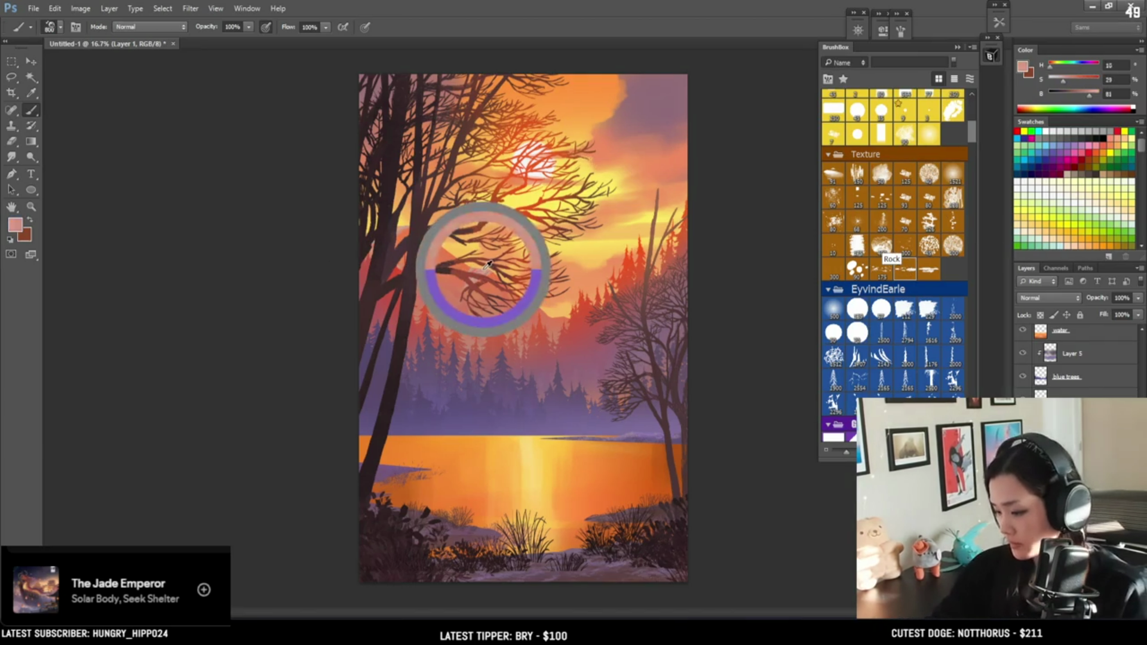
mouse_move(486, 265)
left_mouse_down()
mouse_move(489, 242)
mouse_move(478, 276)
left_mouse_up()
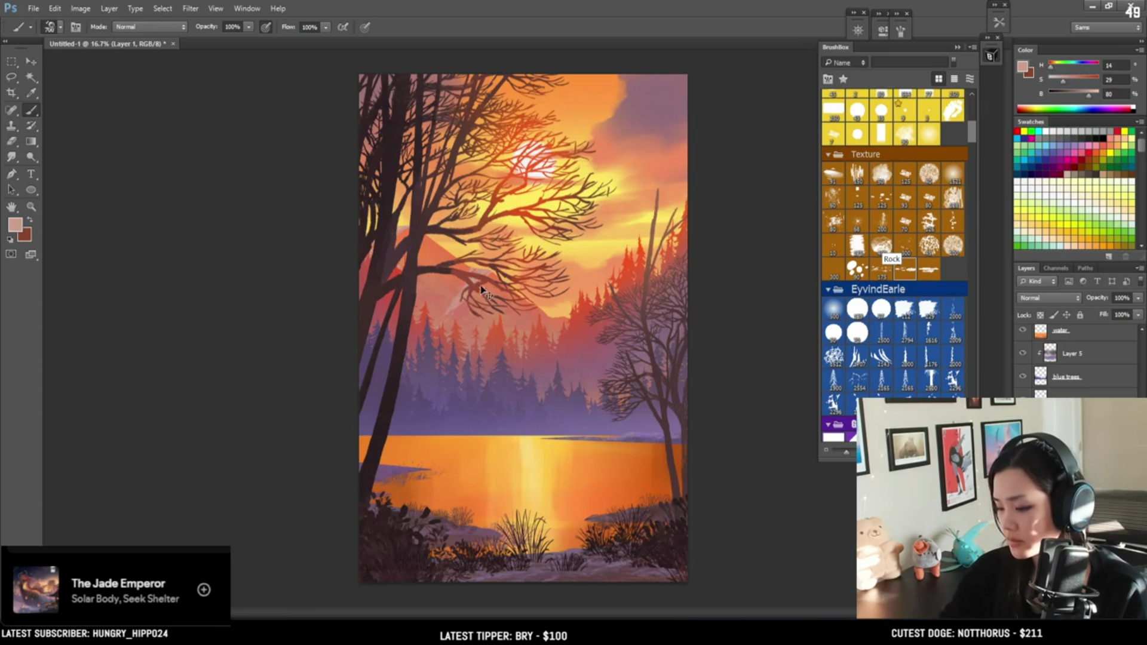
key("l")
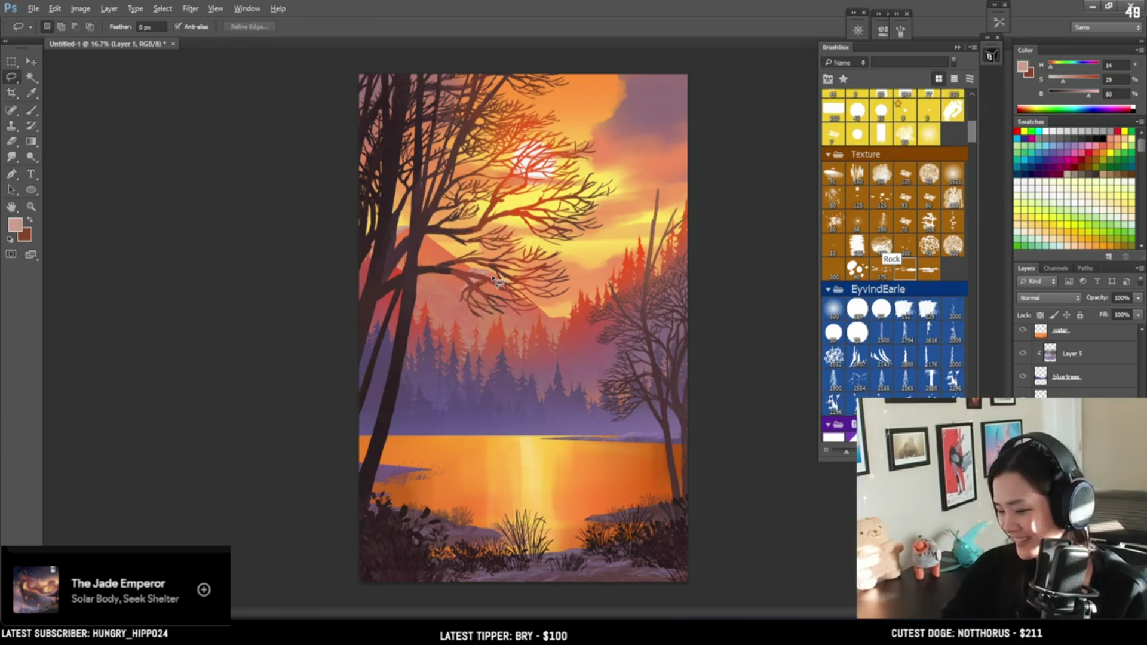
mouse_move(494, 274)
left_mouse_down()
mouse_move(422, 346)
mouse_move(419, 365)
mouse_move(455, 360)
left_mouse_up()
left_click_drag(464, 315, 504, 263)
key("b")
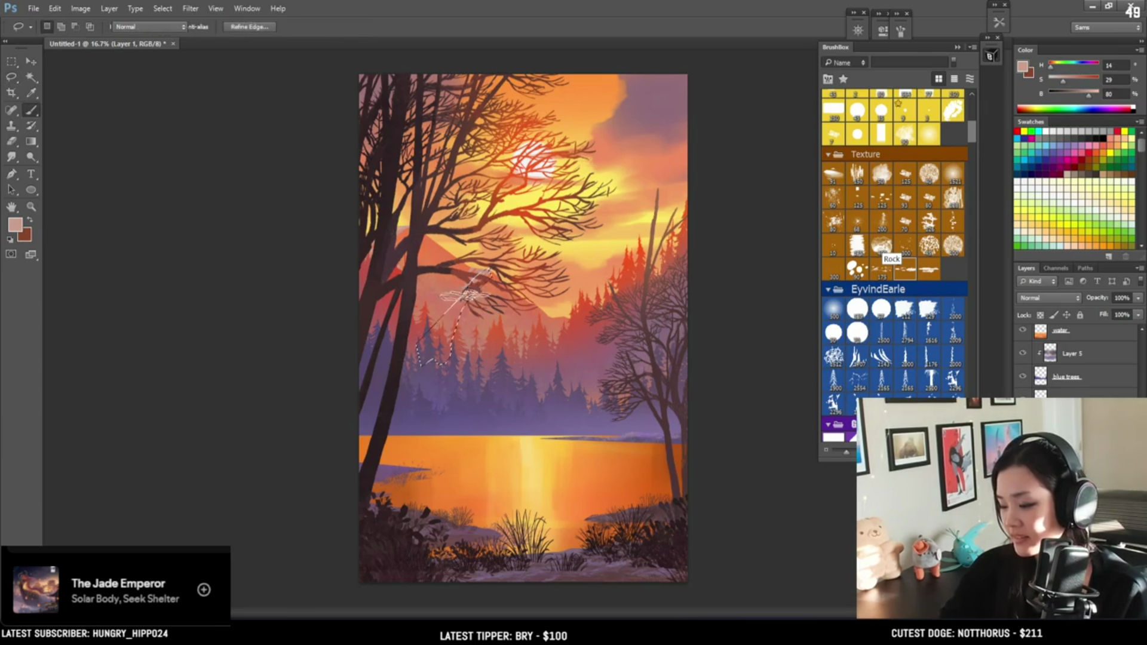
key("ctrl+d")
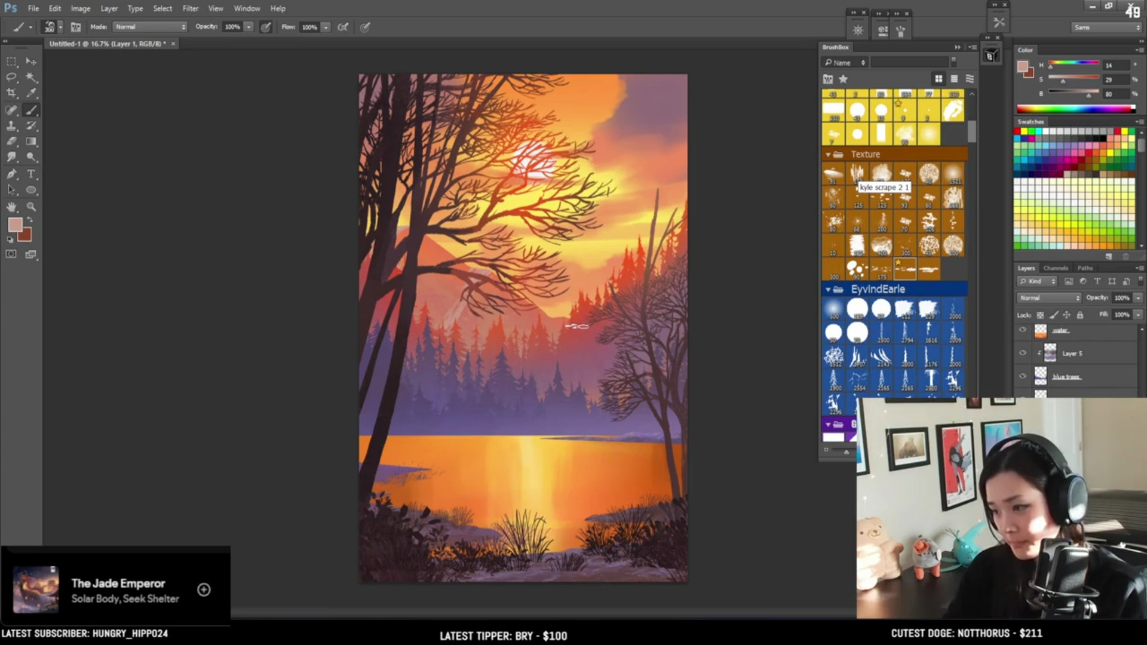
Lasso a strip over the distant treeline, paint highlights inside it, and resize the brush to 500
key("l")
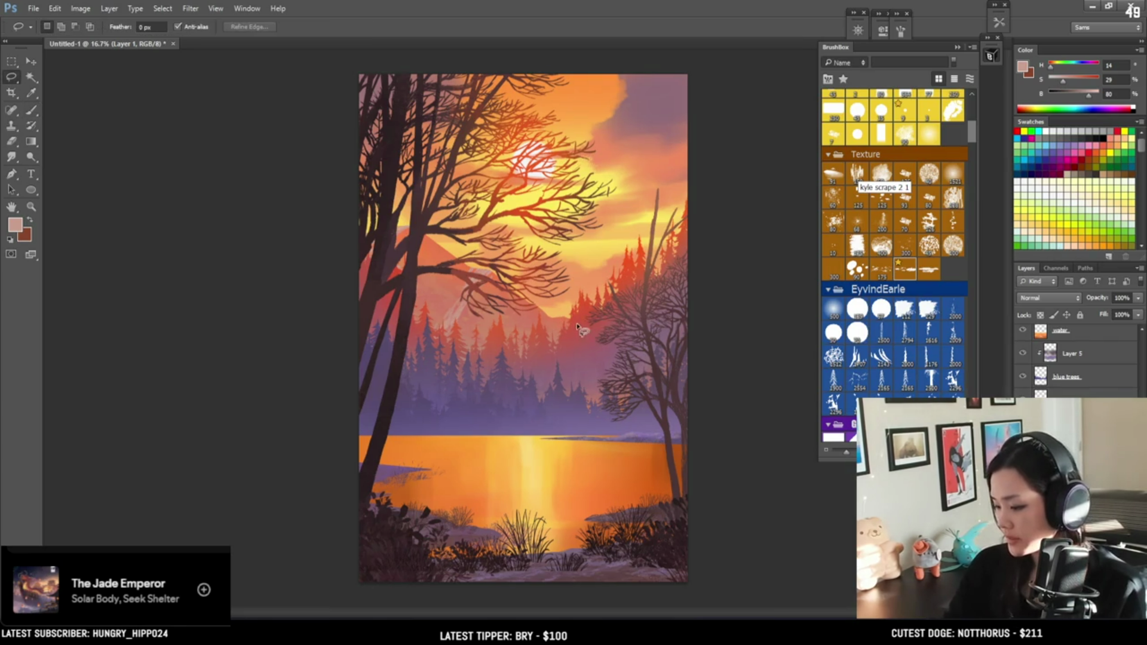
mouse_move(570, 317)
left_mouse_down()
mouse_move(475, 361)
mouse_move(562, 350)
mouse_move(567, 322)
left_mouse_up()
key("b")
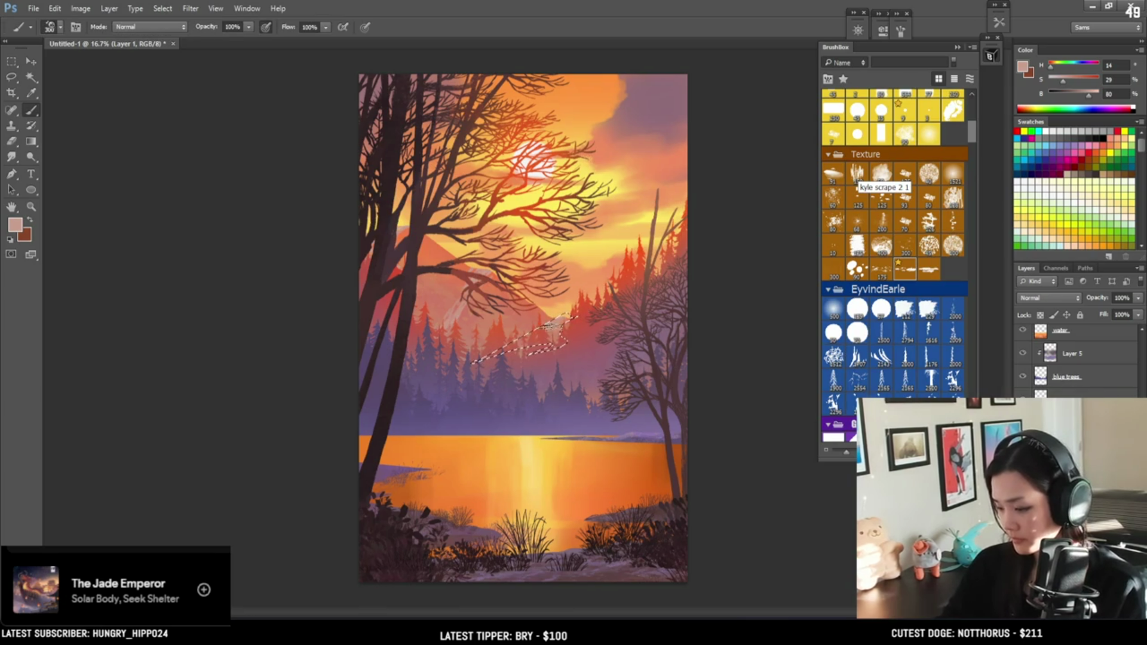
key("ctrl+d")
key("bracketleft")
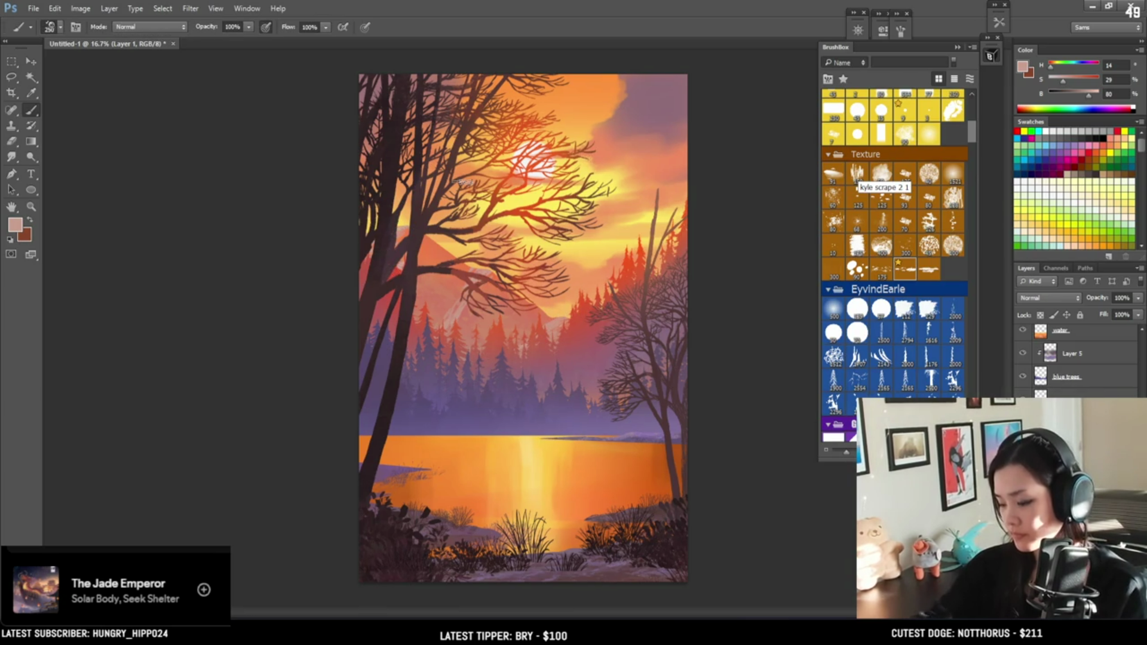
key("bracketright")
key("bracketright")
key("bracketright")
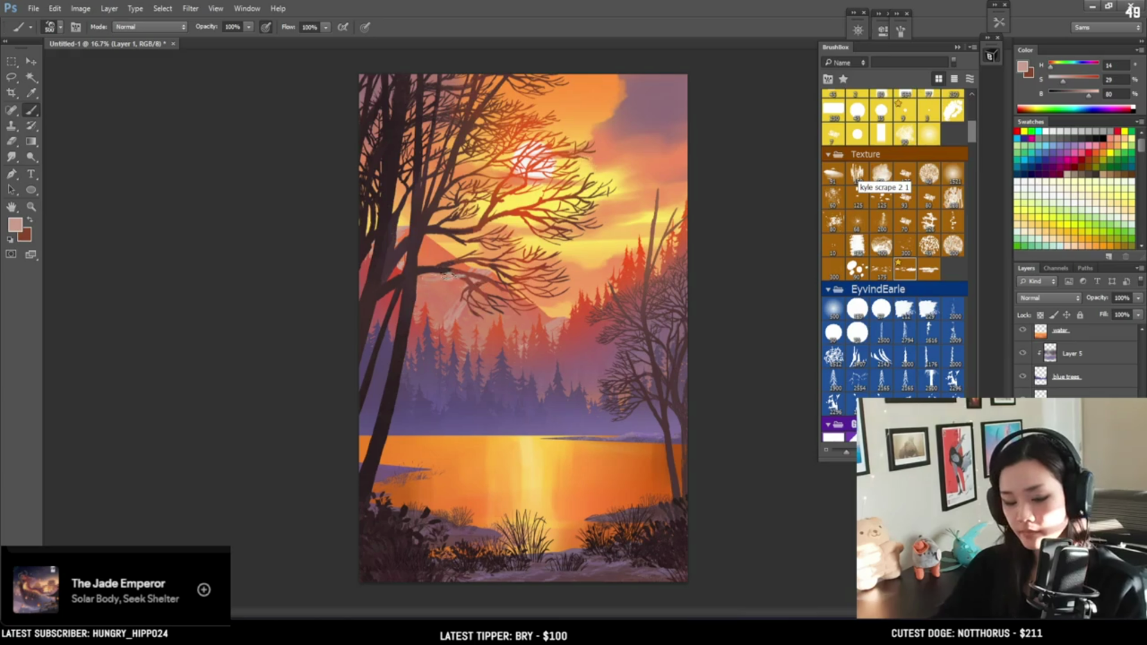
Lasso and touch up small areas over the trees with brush and eraser, then deselect
key("l")
mouse_move(465, 303)
left_mouse_down()
mouse_move(402, 327)
mouse_move(457, 314)
left_mouse_up()
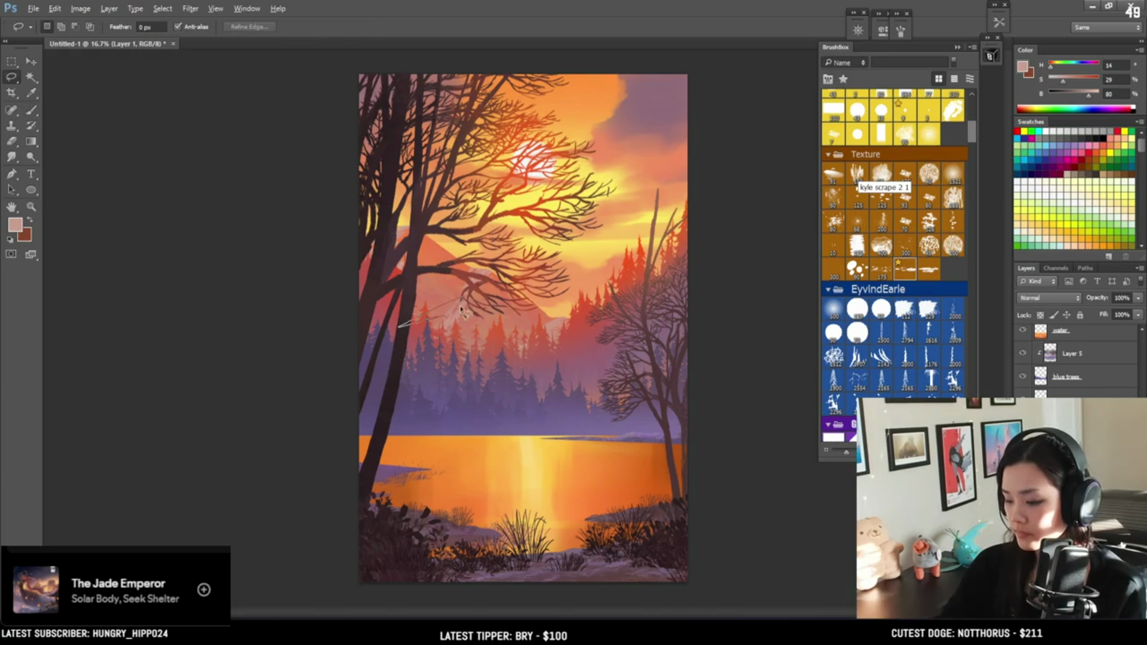
key("b")
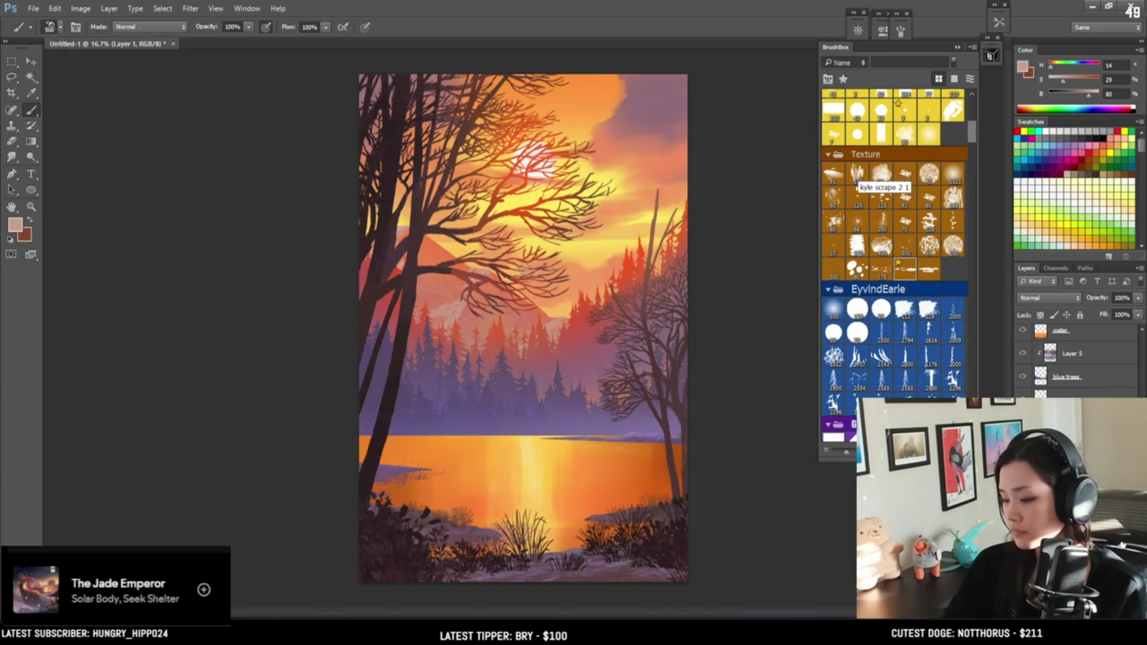
key("e")
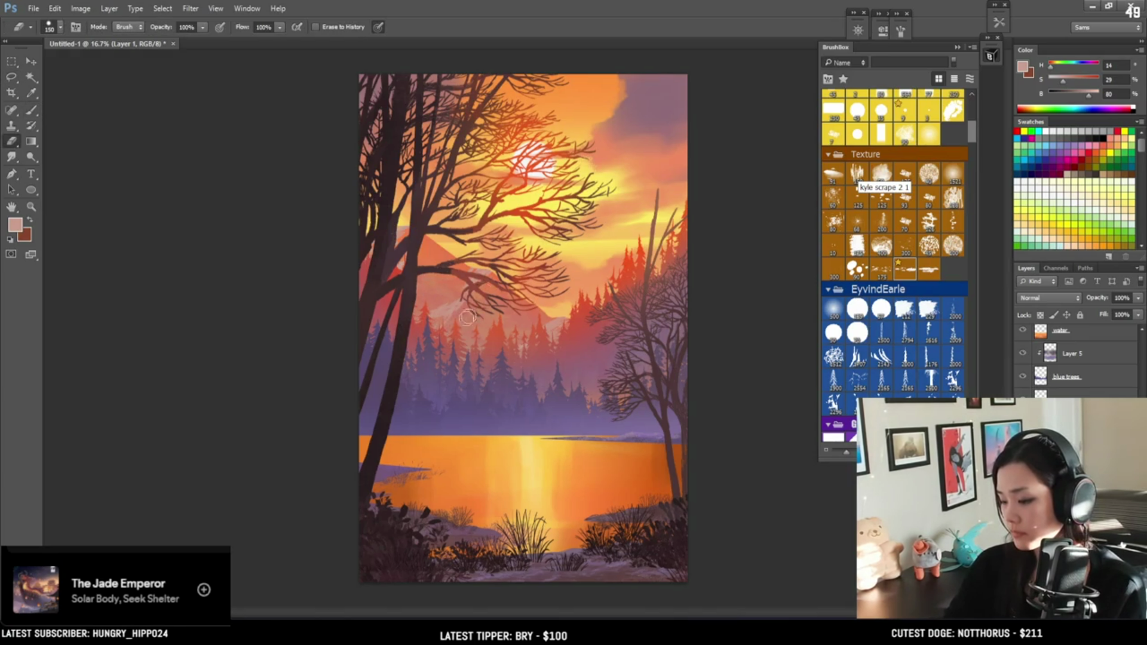
key("l")
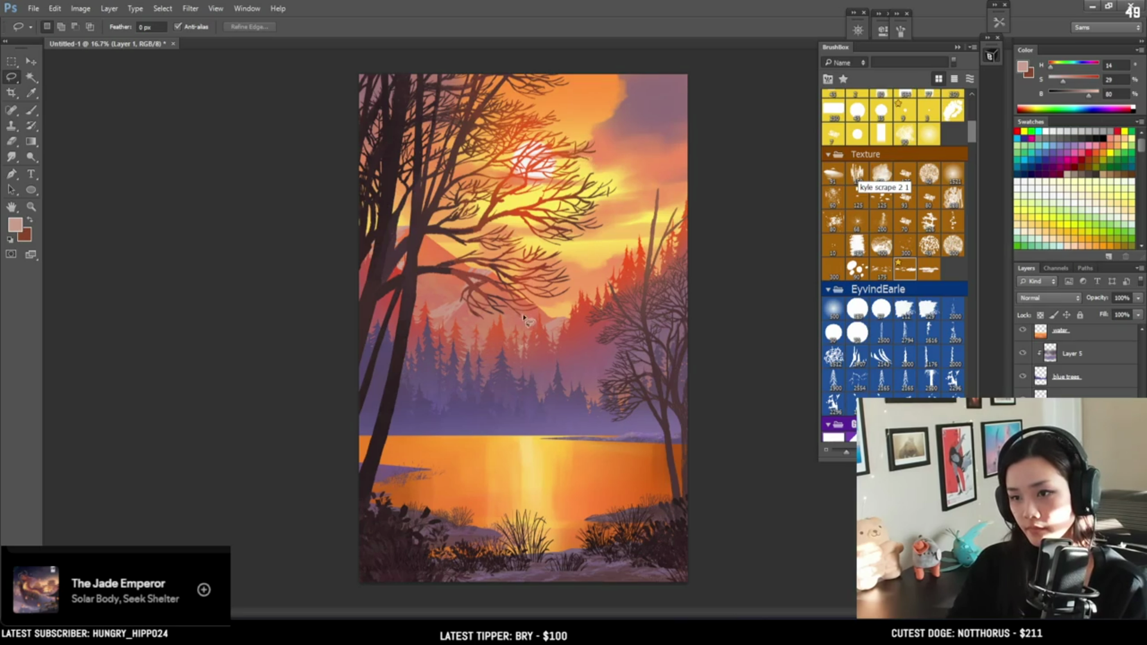
mouse_move(536, 330)
left_mouse_down()
mouse_move(442, 357)
mouse_move(540, 335)
left_mouse_up()
key("b")
key("ctrl+d")
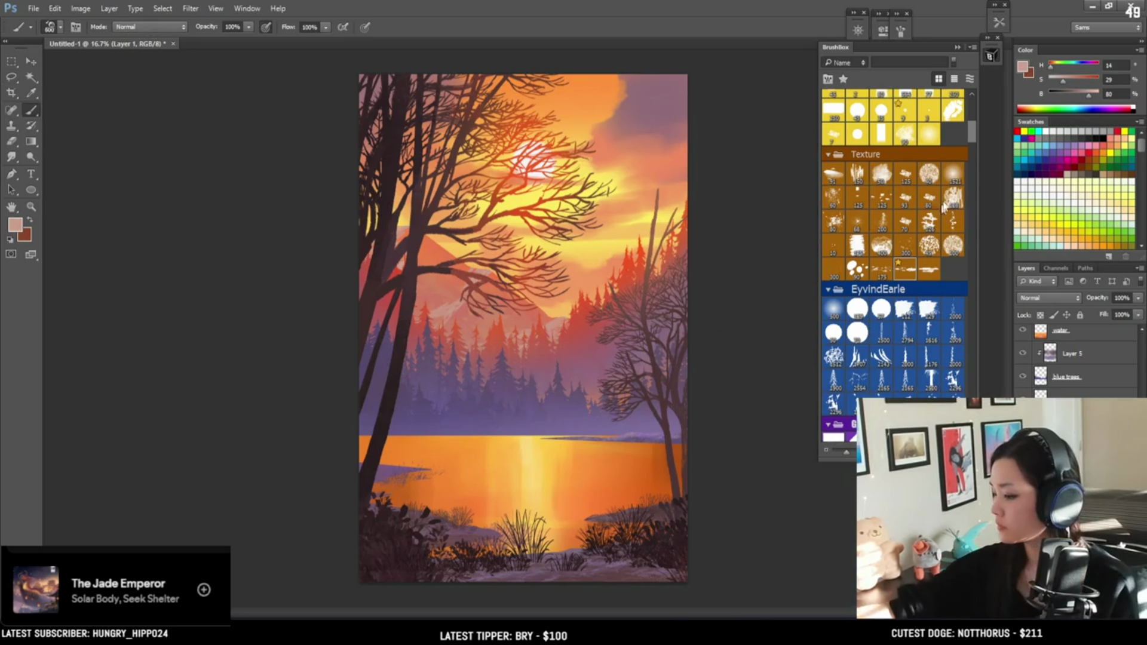
left_click_drag(972, 132, 965, 246)
Pick the 1342 sampled brush at size 1400 and add the top fog layer below ground
left_click(856, 309)
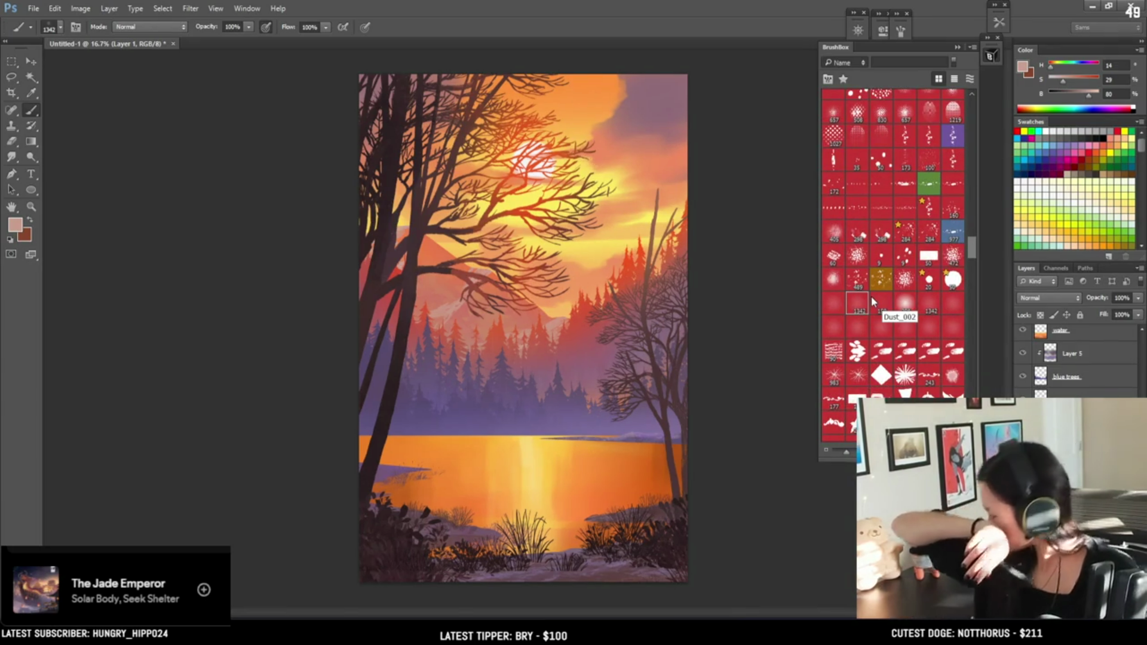
left_click(837, 300)
left_click(859, 302)
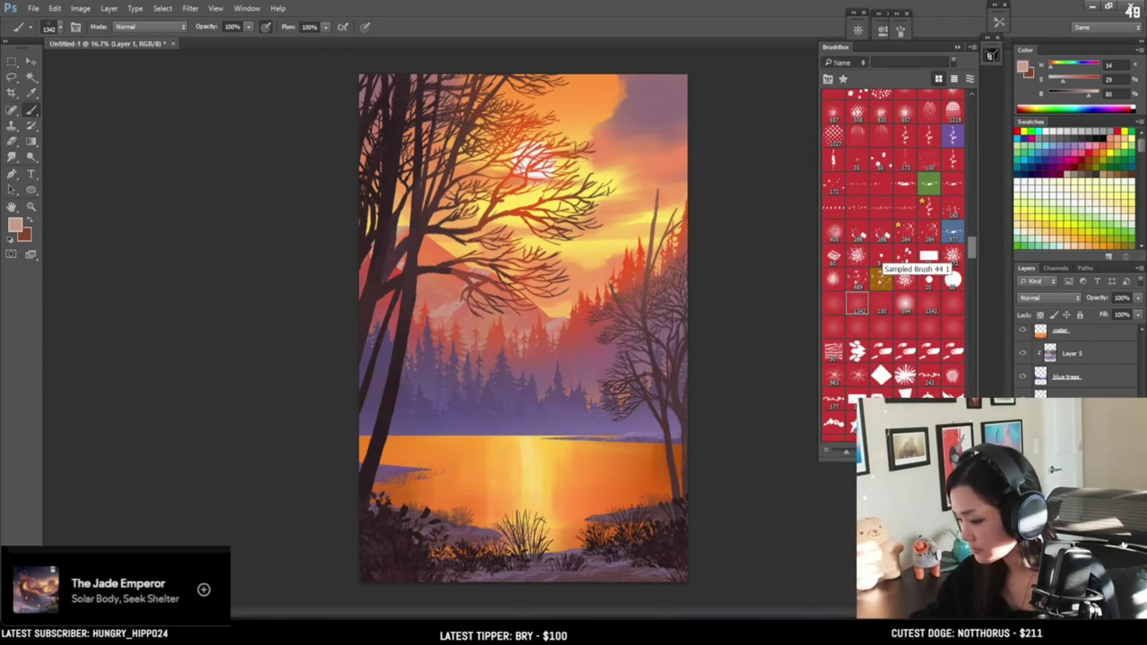
scroll(1075, 359, "down", 3)
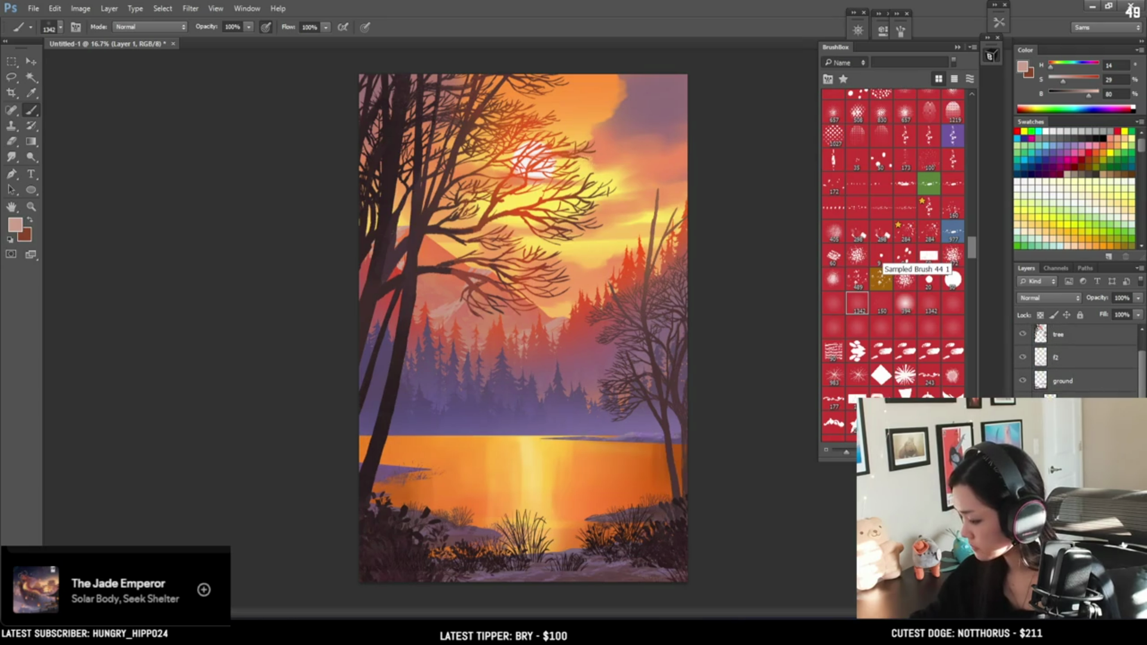
left_click(1075, 402)
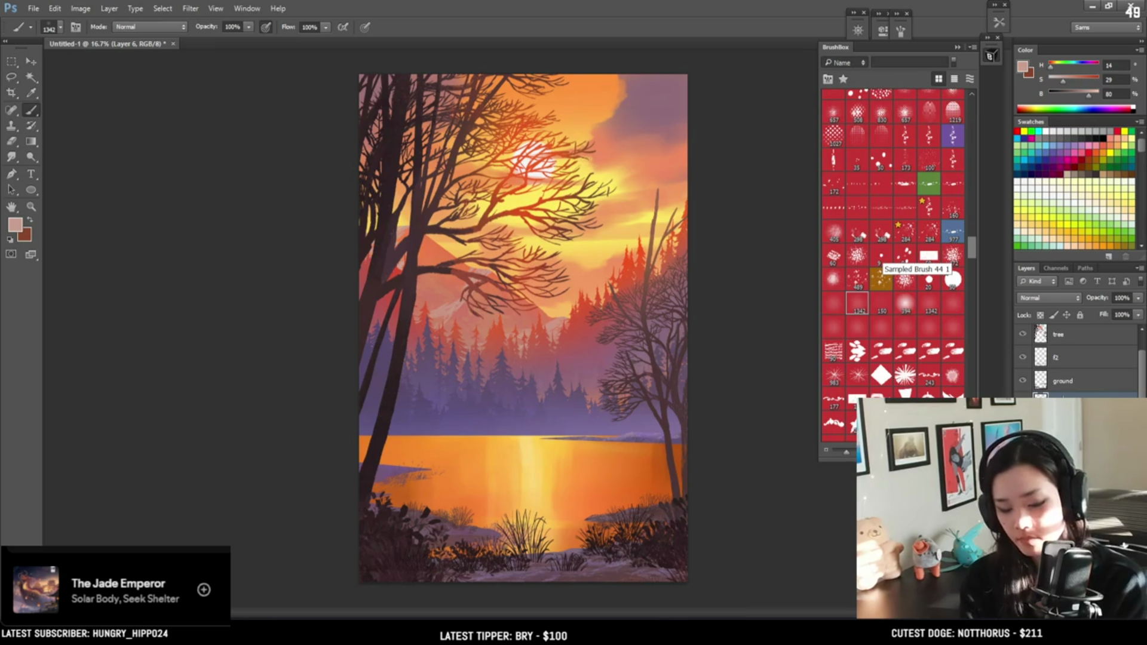
key("alt+bracketleft")
key("bracketright")
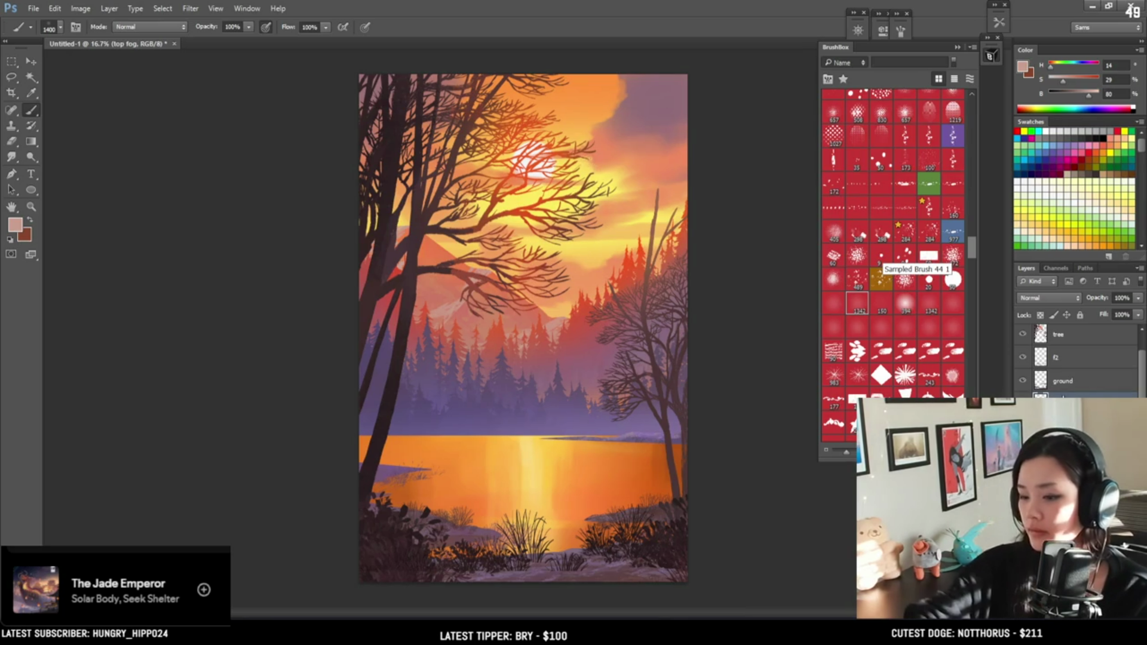
Select the forest-to-lake band and set a lightened forest purple on the 150 dust brush at 200
key("m")
left_click_drag(305, 311, 720, 464)
key("b")
left_click(652, 429, "alt")
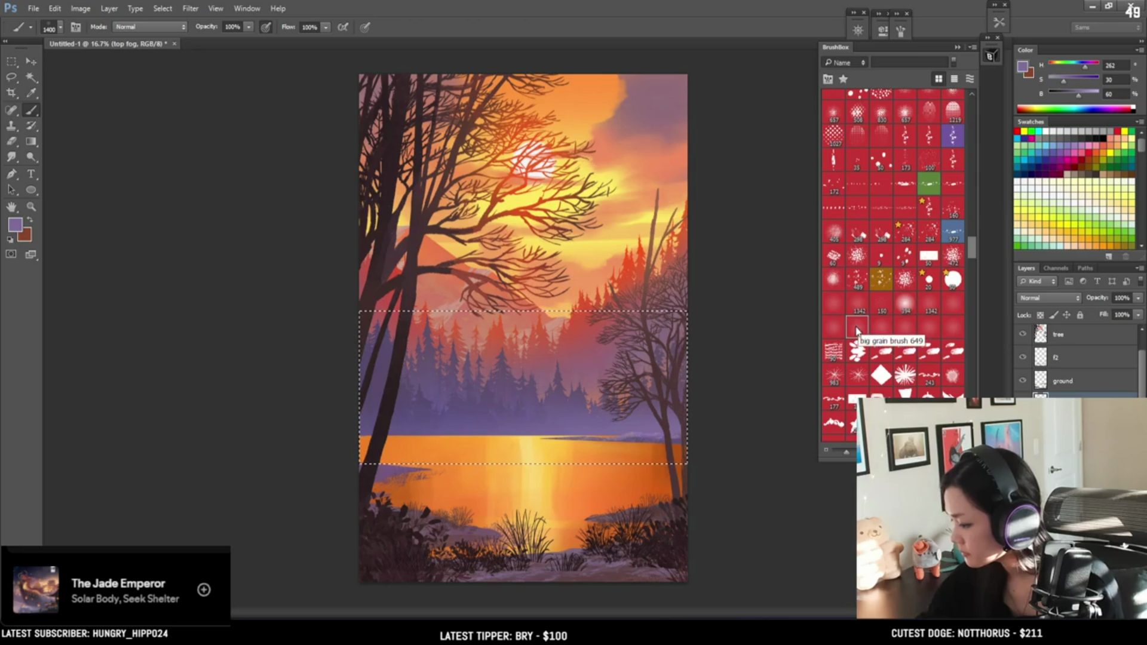
left_click(880, 306)
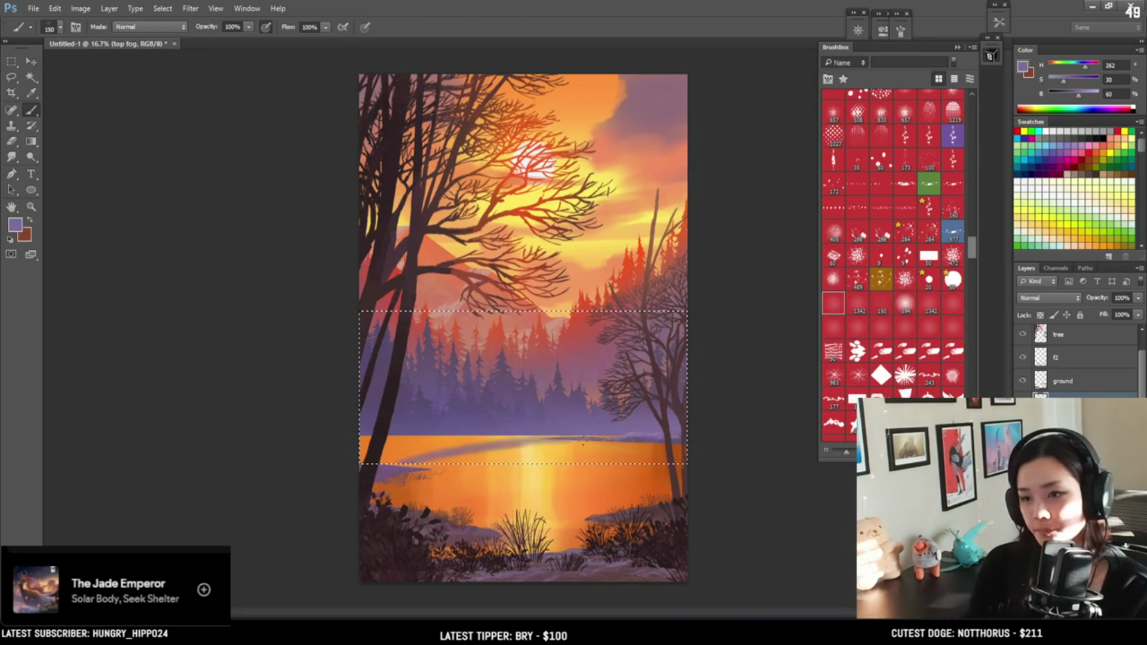
key("bracketright")
left_click_drag(1078, 95, 1091, 96)
key("bracketright")
key("bracketright")
key("bracketright")
key("bracketright")
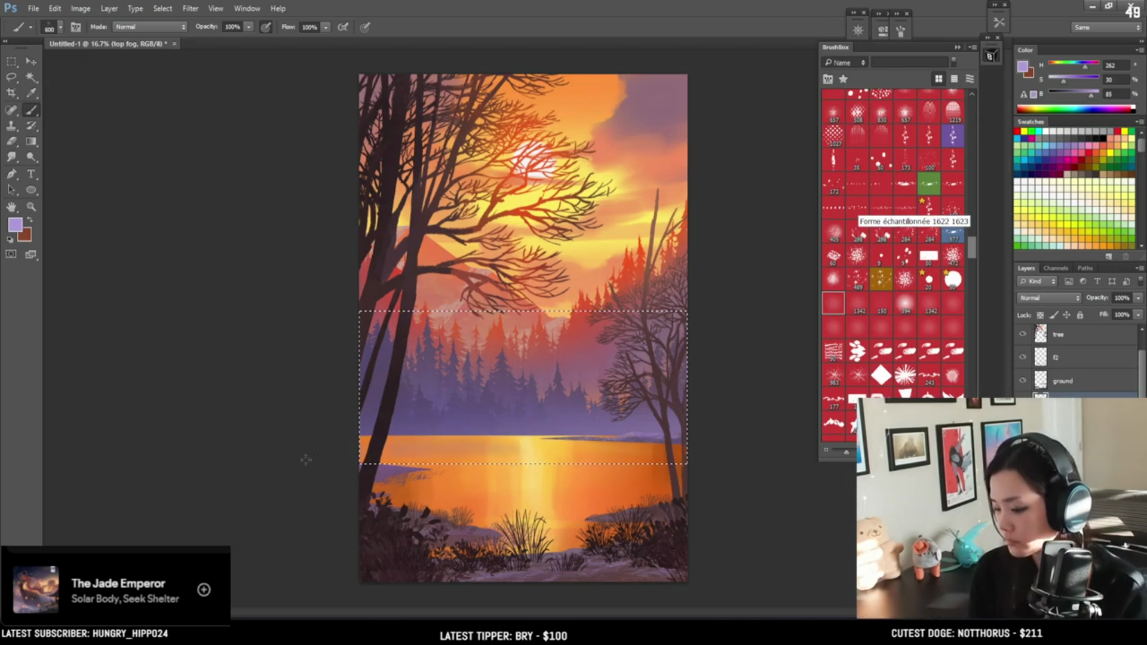
Paint lavender fog across the band, undo the extra pale stroke, and sample lavender from the fog
left_click_drag(693, 445, 378, 445)
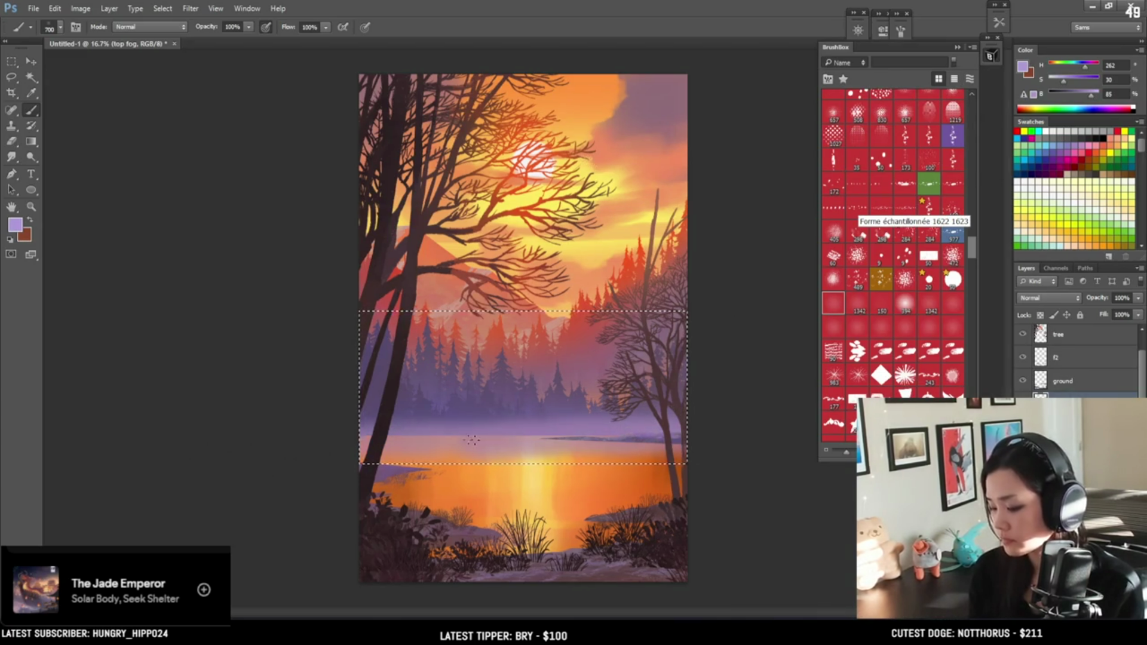
left_click_drag(1091, 94, 1110, 94)
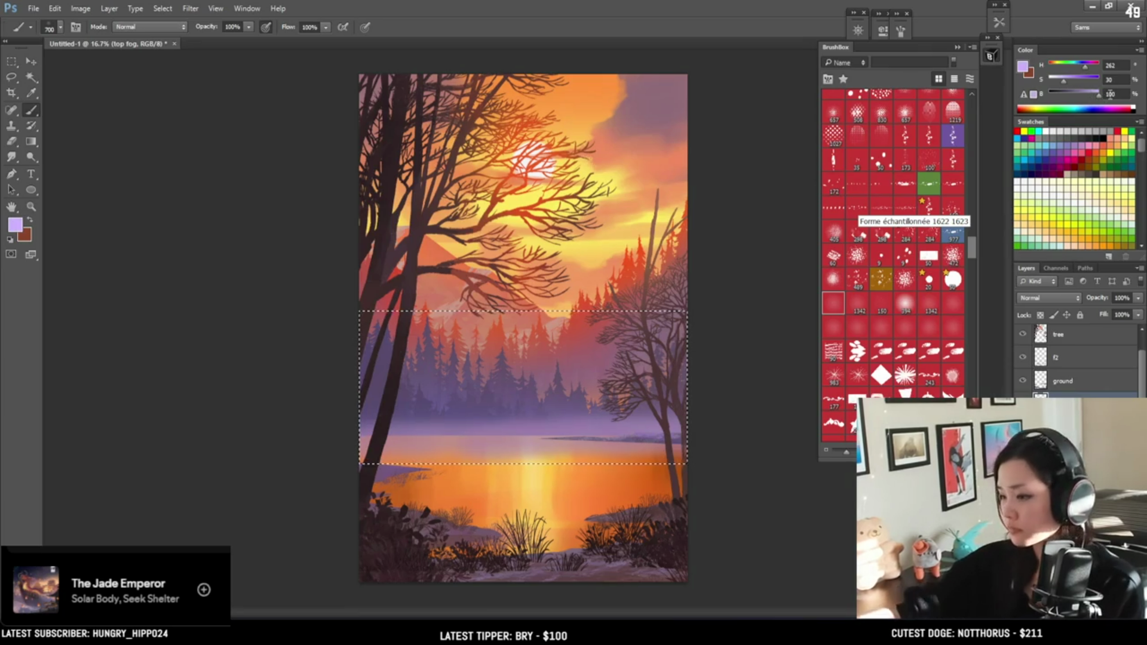
key("bracketright")
key("bracketright")
left_click_drag(370, 430, 526, 433)
key("ctrl+z")
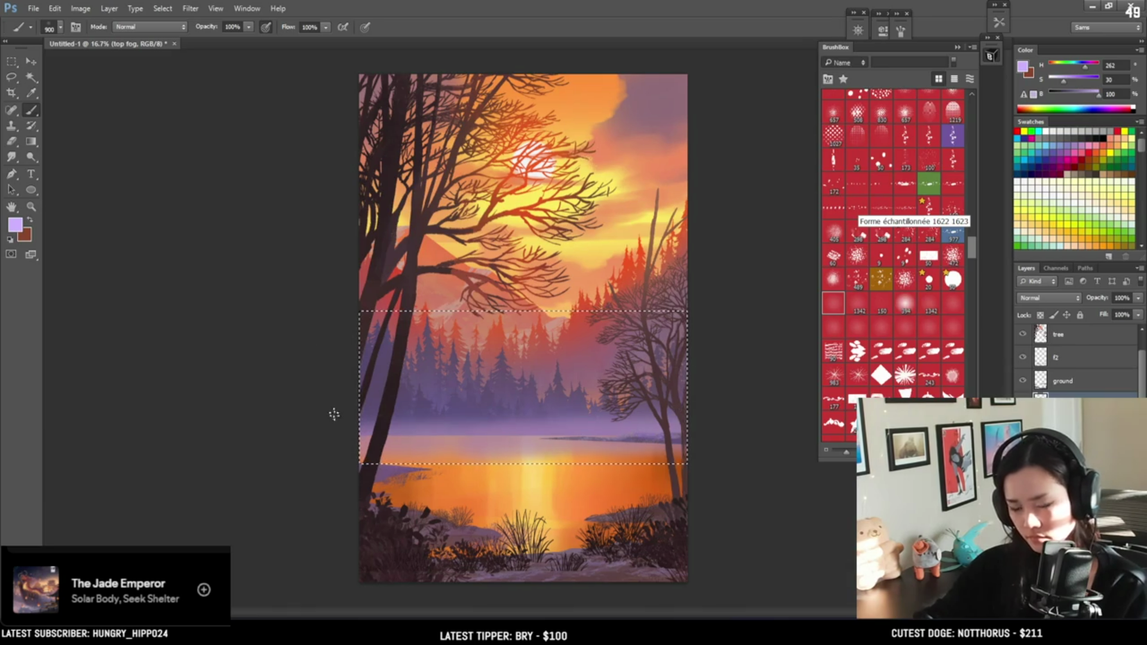
key("bracketright")
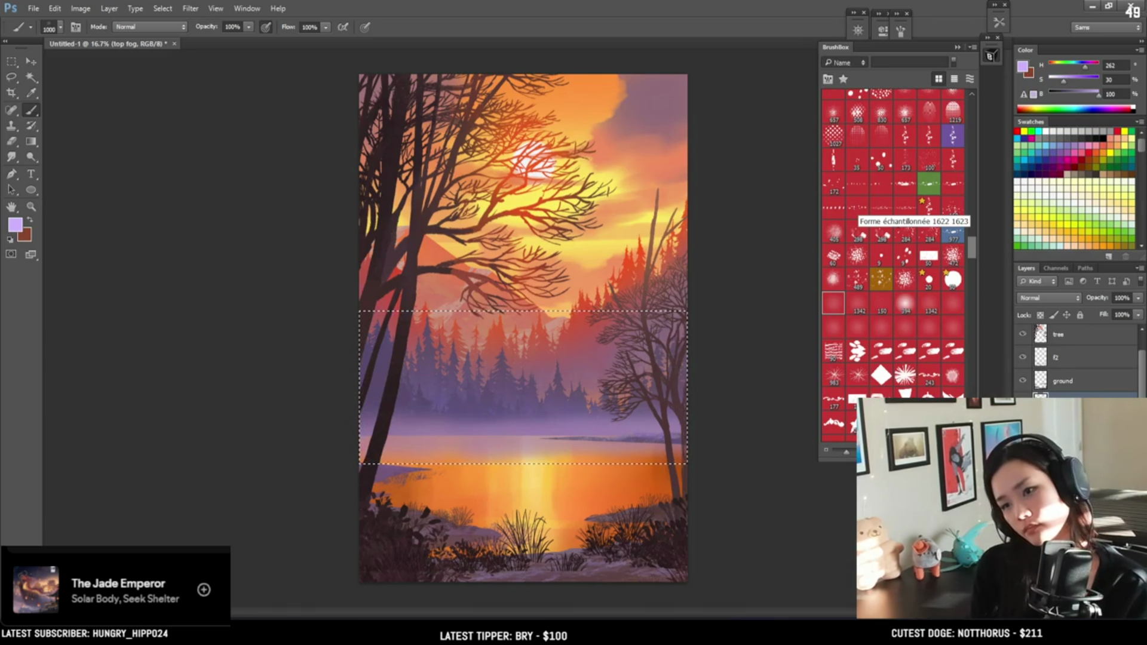
key("x")
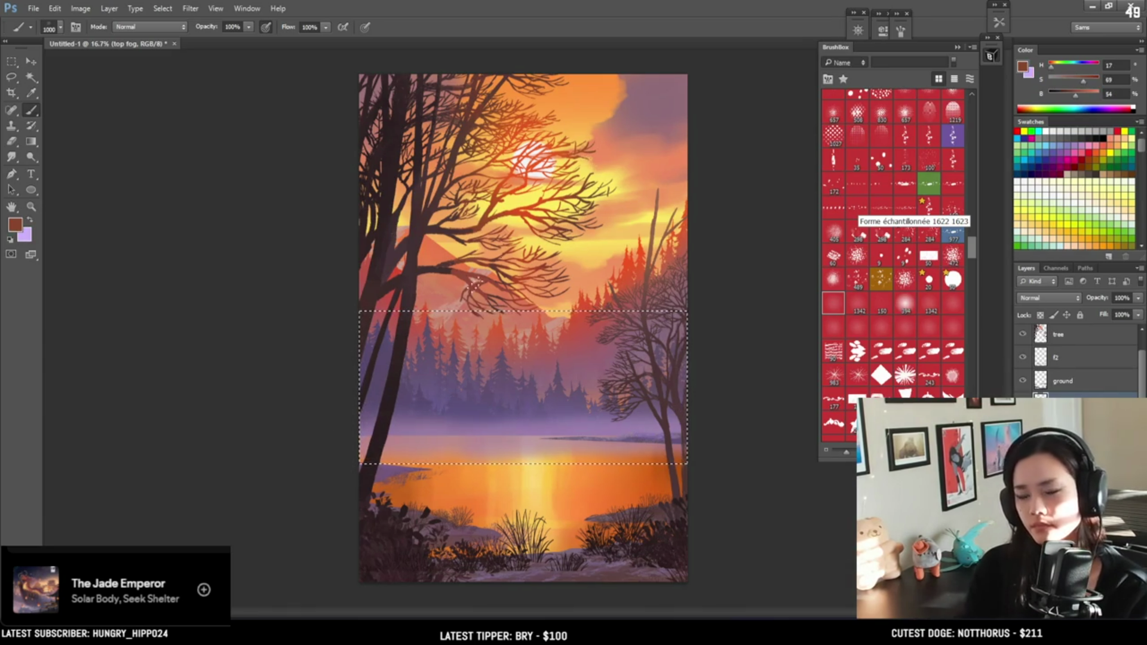
left_click(597, 423, "alt")
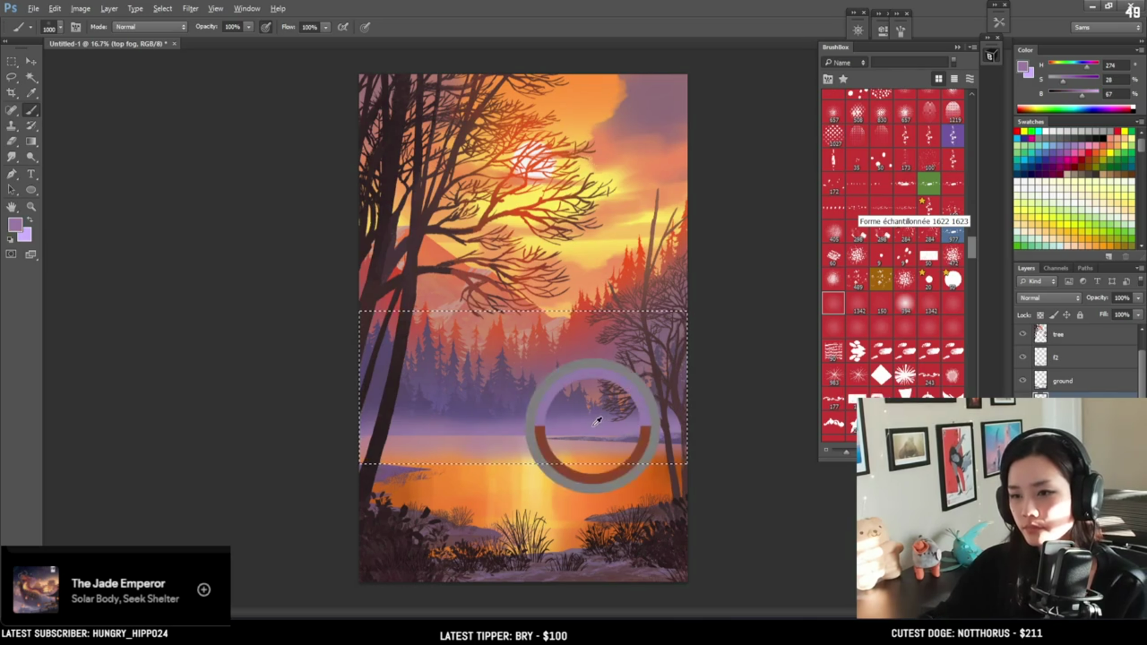
Brighten the sampled lavender to B 94, size to 500, and pick the first EyvindEarle eraser tip
mouse_move(1082, 94)
left_mouse_down()
mouse_move(1096, 95)
mouse_move(1085, 65)
left_mouse_up()
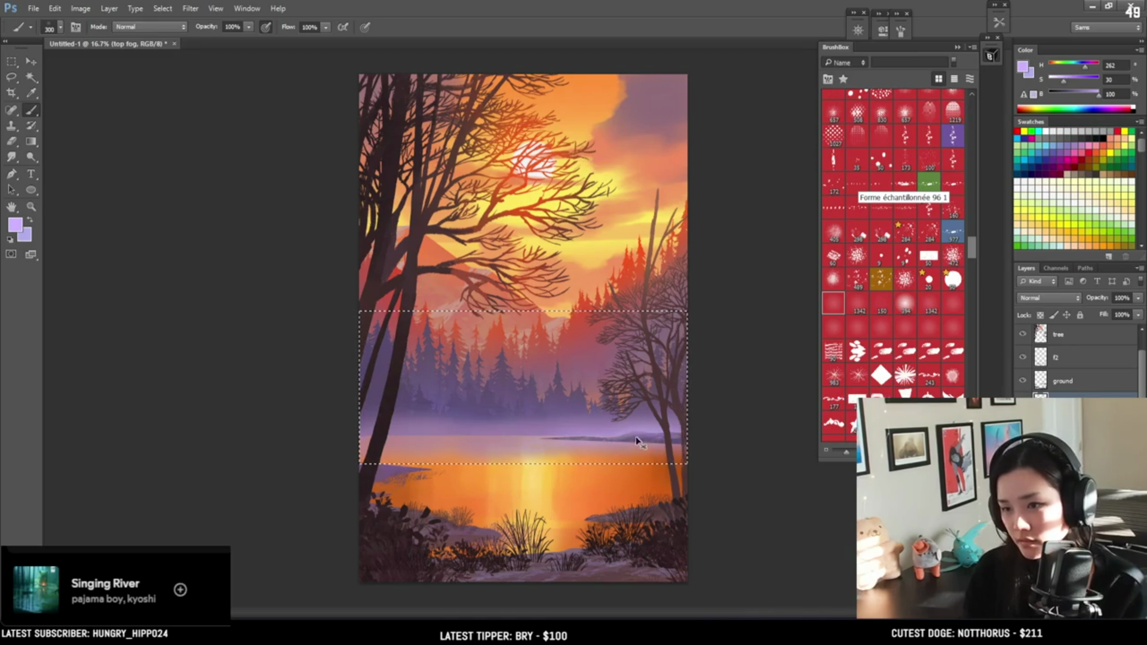
key("bracketright")
key("bracketright")
key("e")
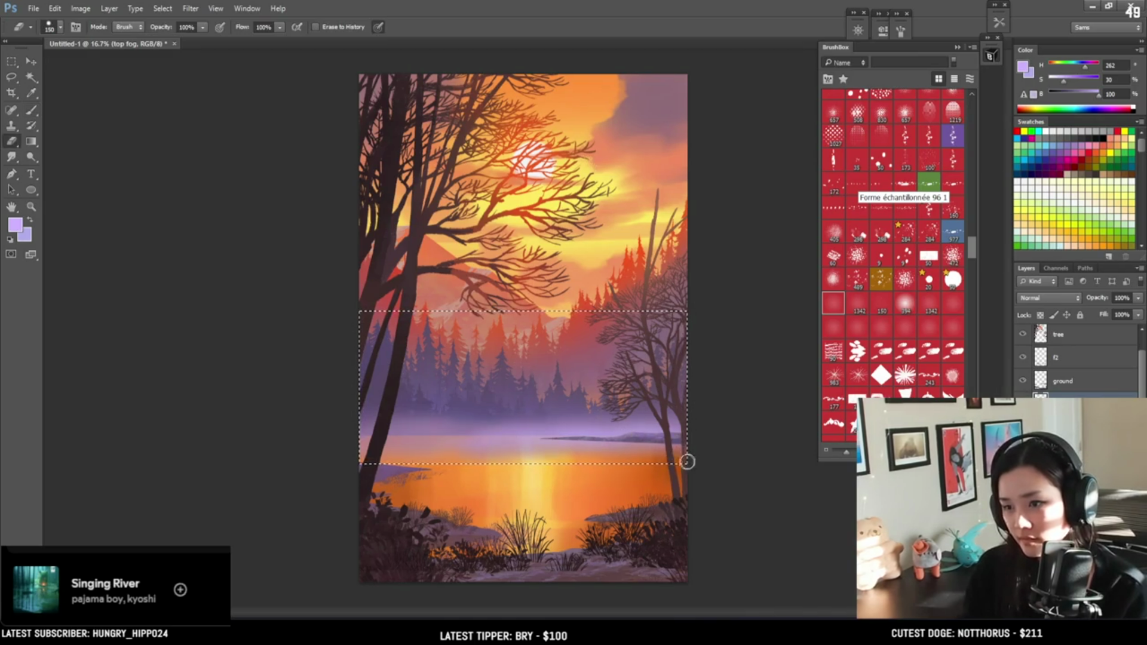
mouse_move(972, 245)
left_mouse_down()
mouse_move(979, 198)
mouse_move(964, 128)
left_mouse_up()
left_click(834, 246)
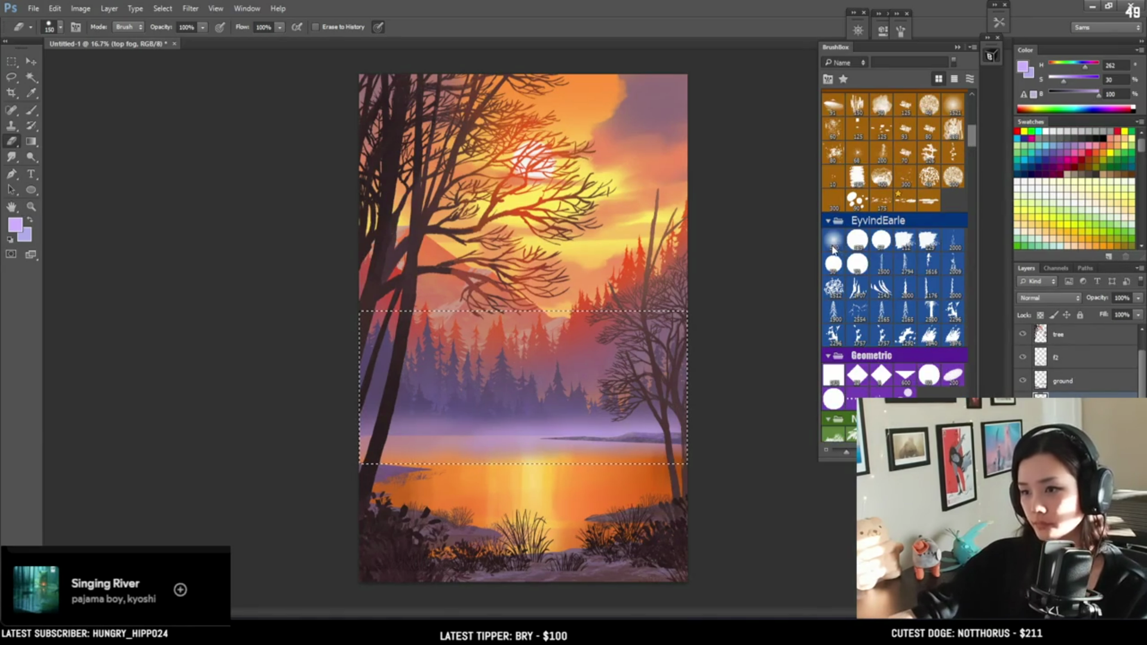
Deselect the fog band and try lavender strokes over the lake, undoing them
key("ctrl+d")
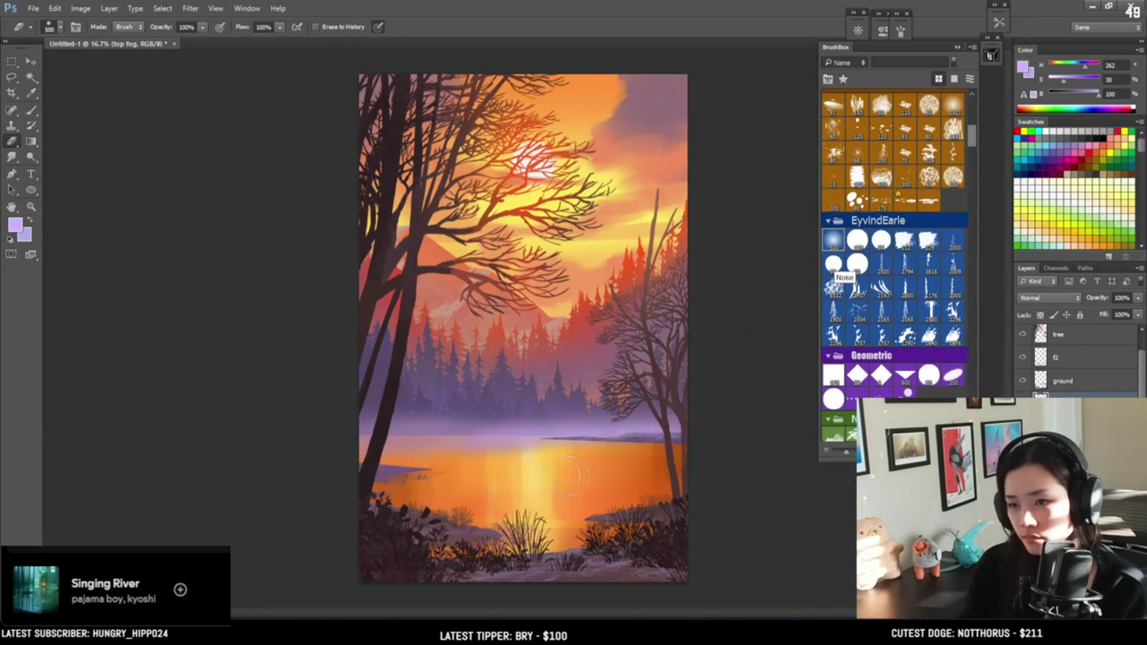
key("b")
left_click_drag(663, 463, 442, 472)
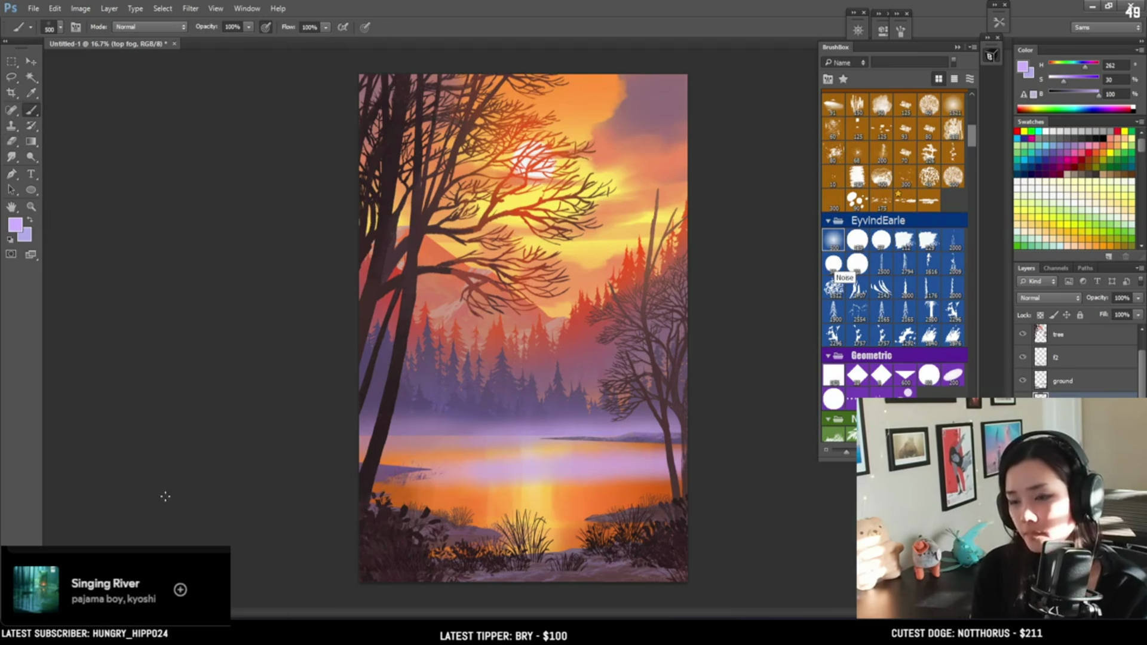
key("ctrl+z")
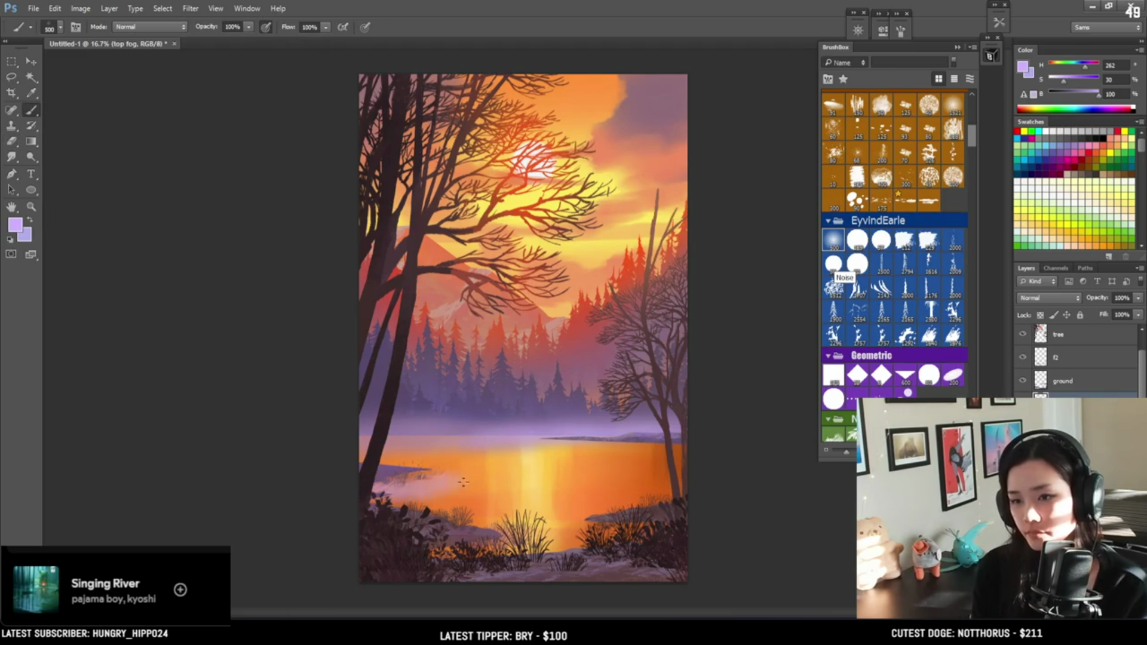
key("bracketleft")
key("bracketleft")
left_click_drag(349, 460, 454, 458)
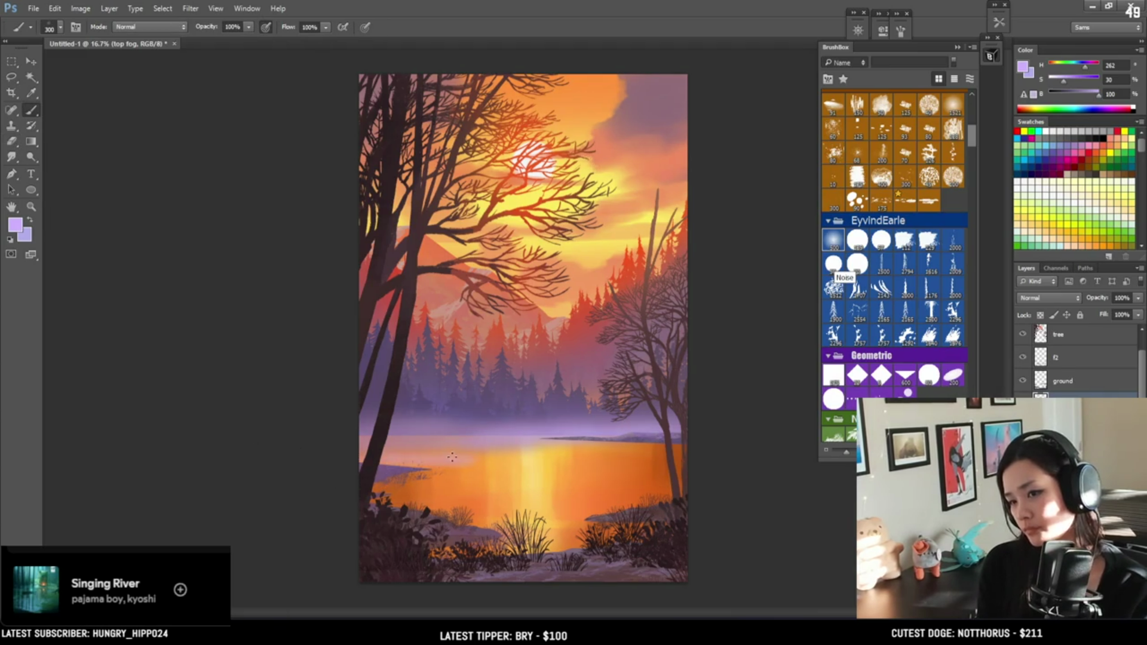
key("ctrl+z")
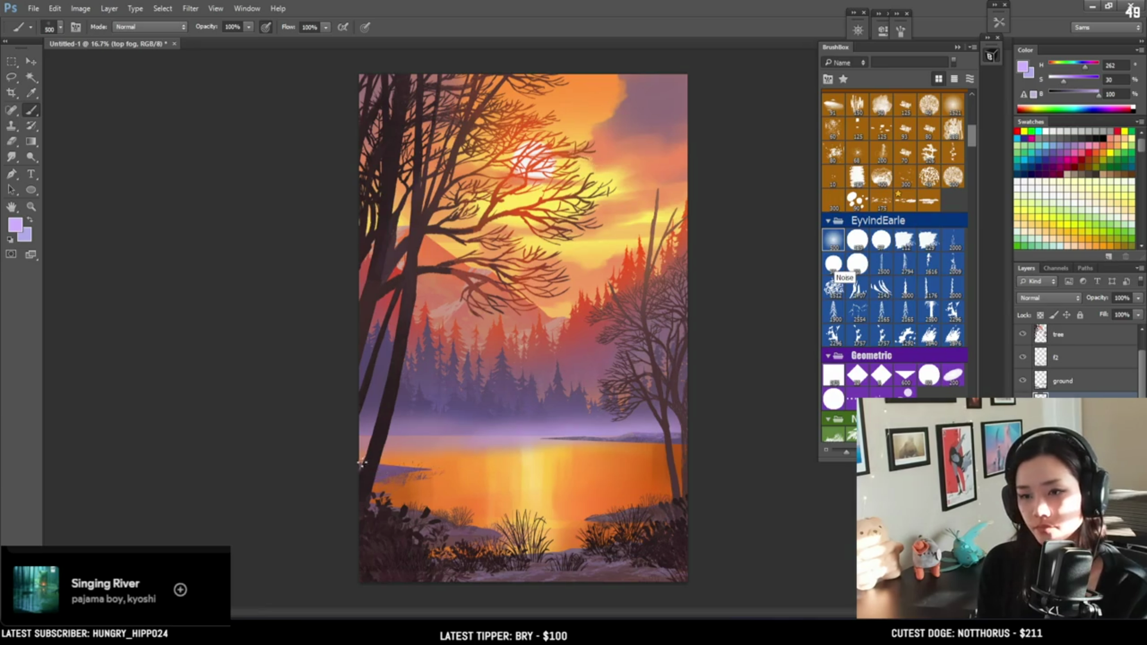
key("ctrl+z")
key("ctrl+z")
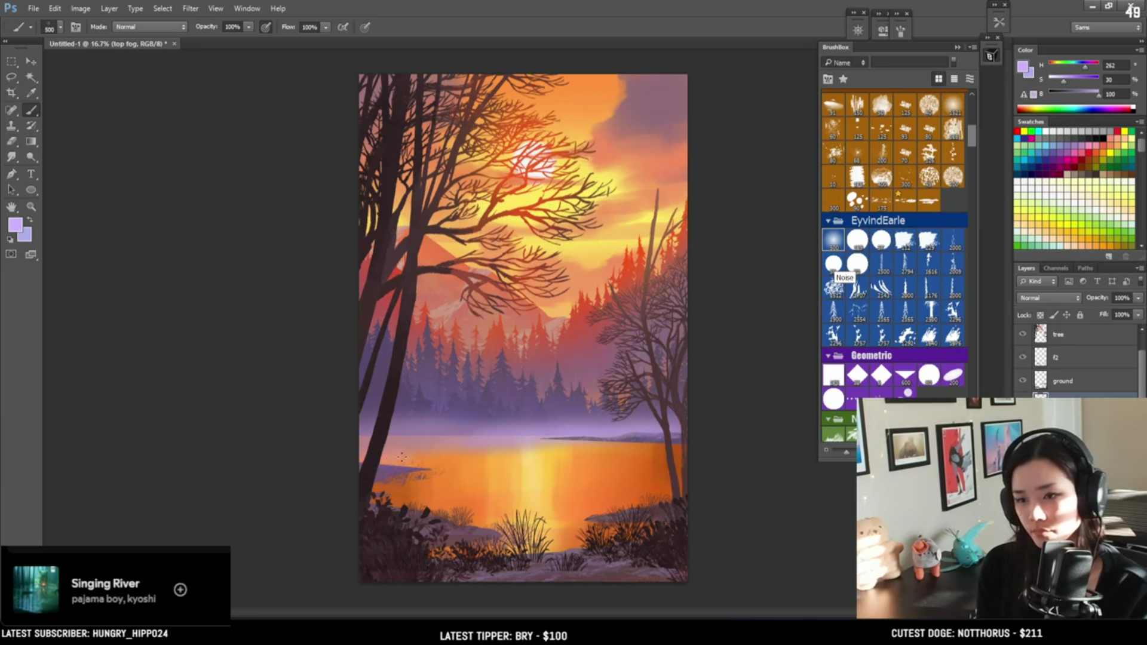
key("bracketleft")
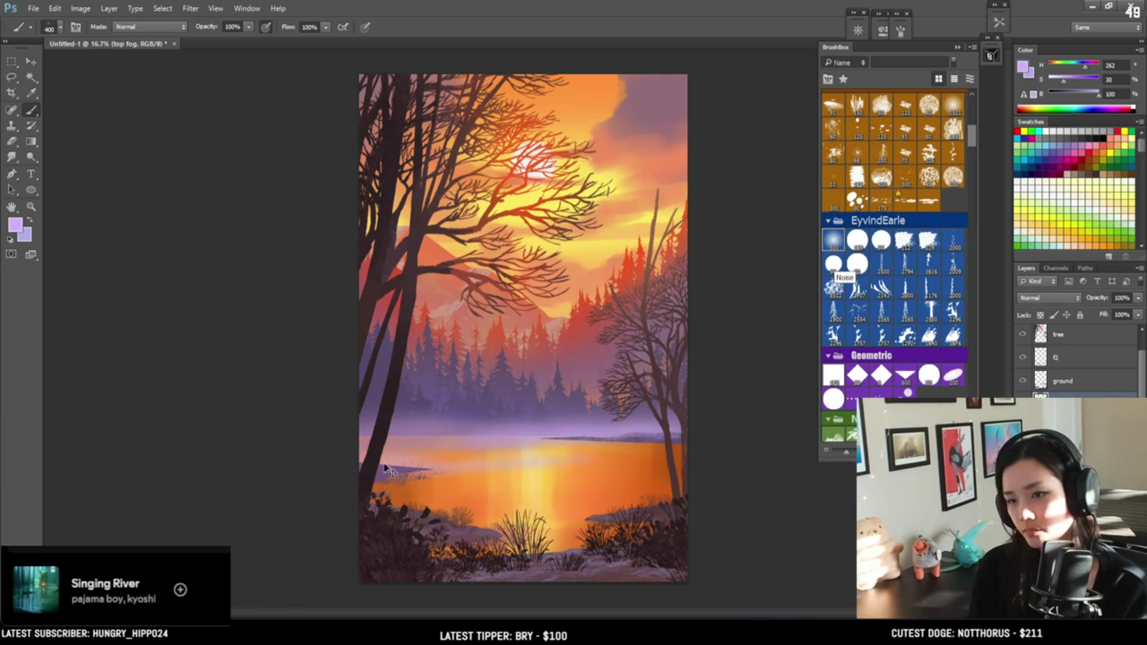
Alternate painting and erasing lavender fog along the horizon, finishing with light dabs at size 1500
key("e")
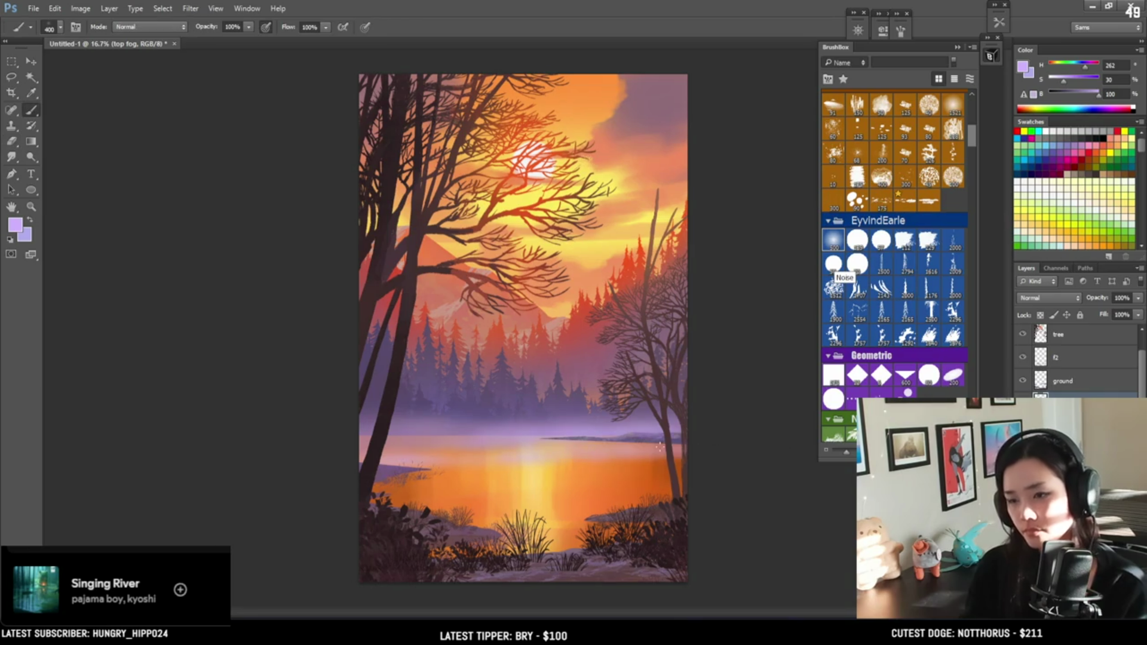
key("e")
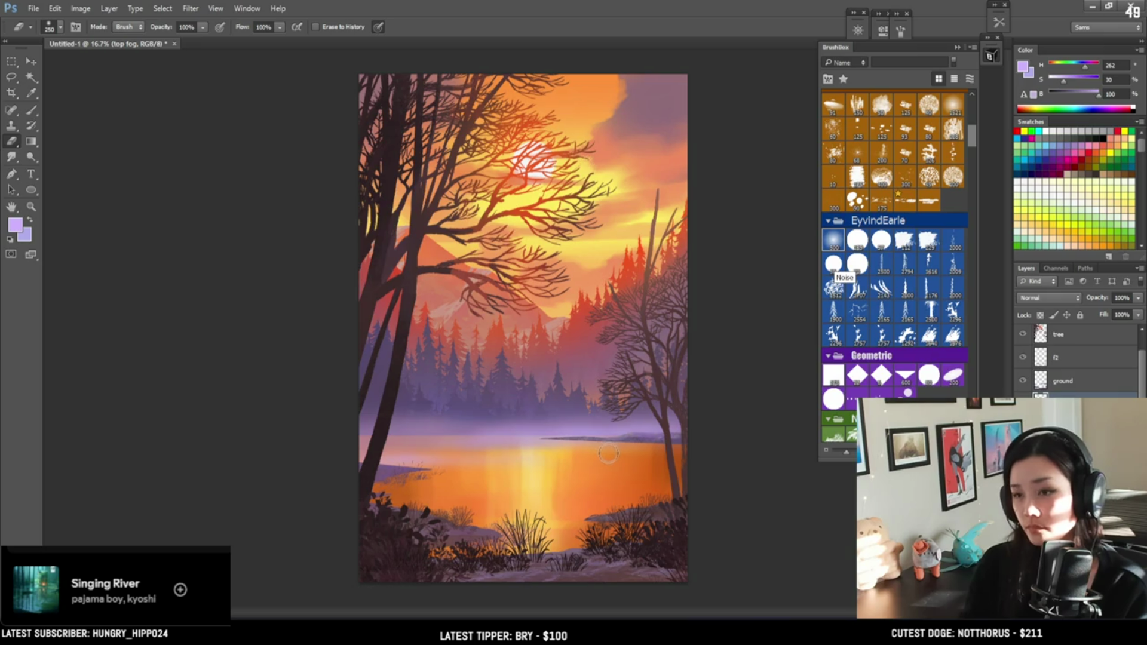
key("b")
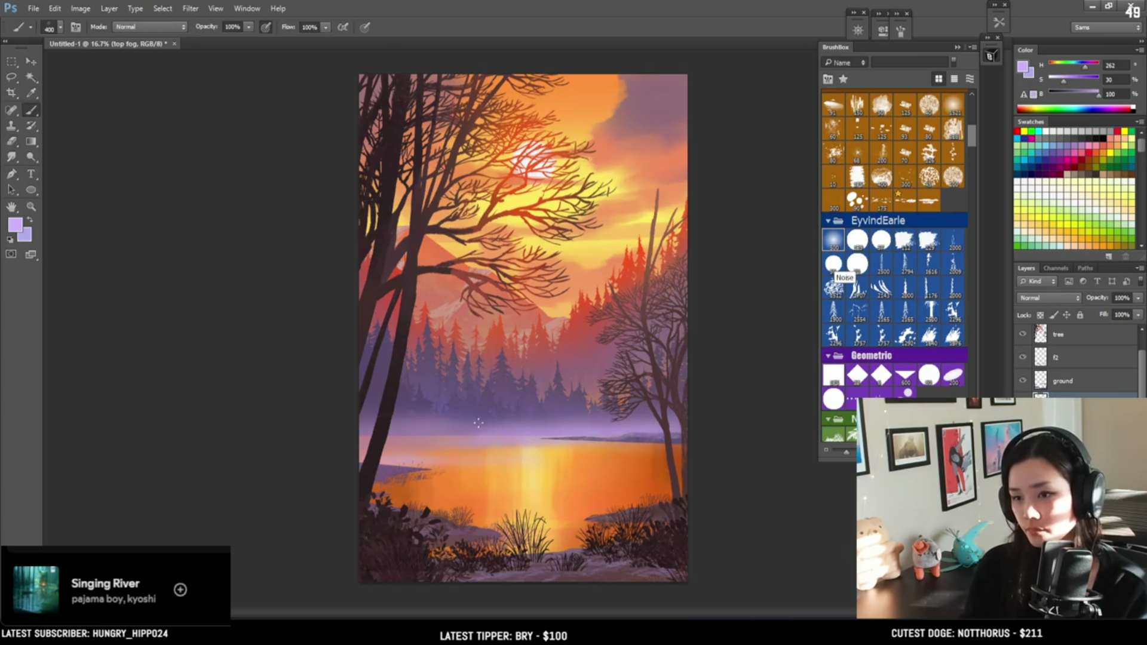
key("bracketright")
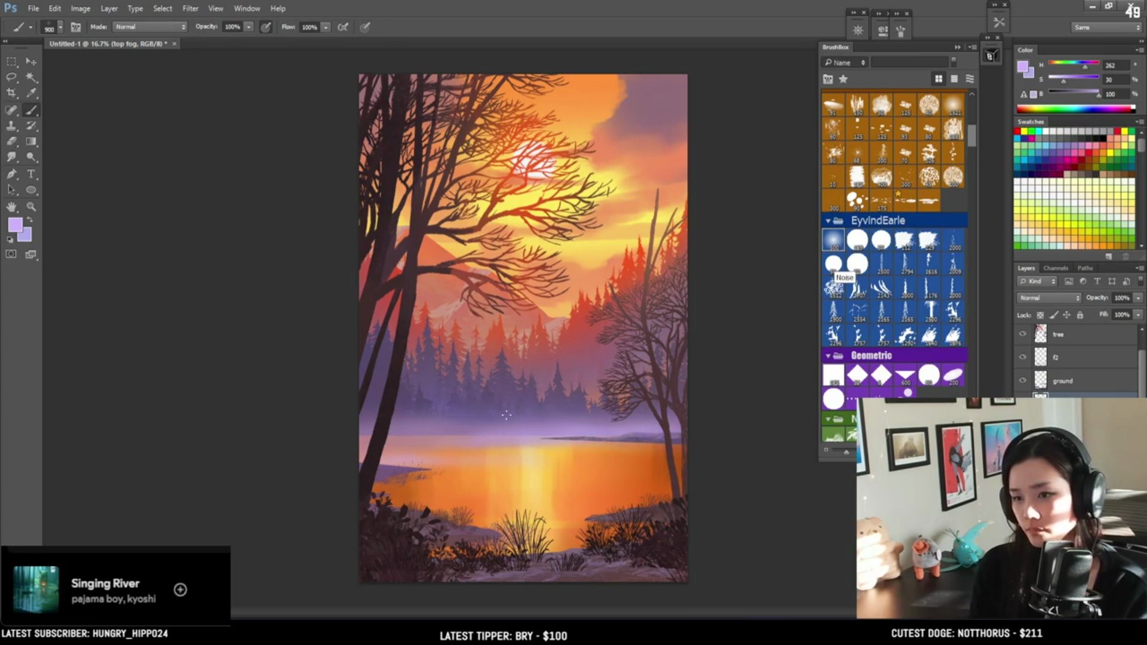
key("e")
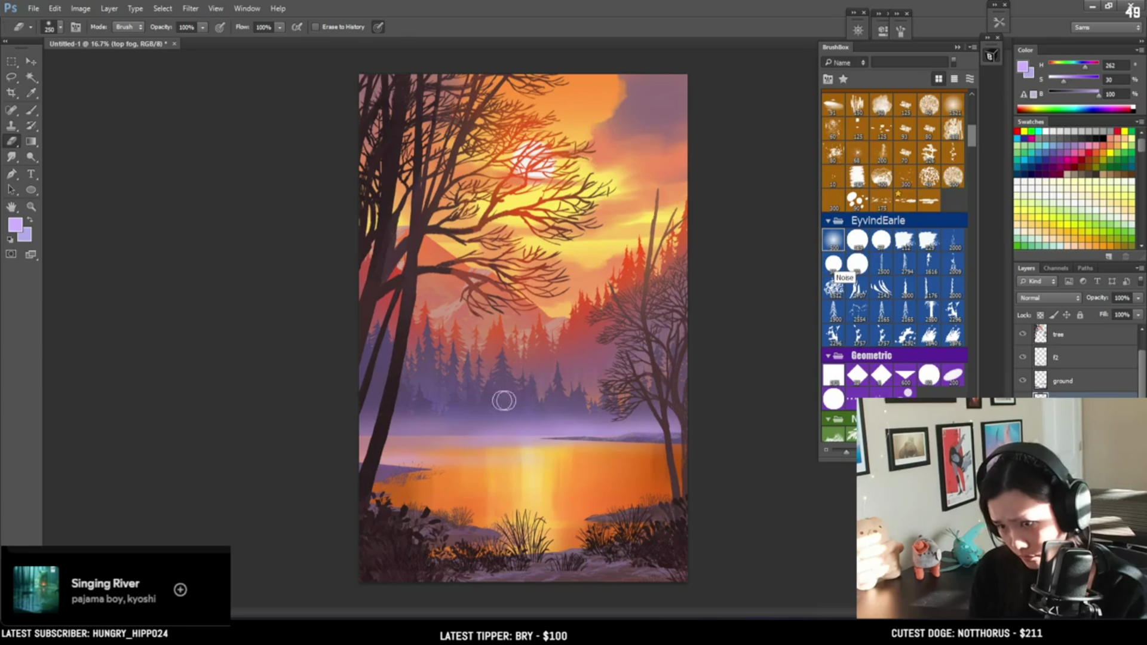
key("bracketright")
key("bracketright")
key("bracketright")
key("b")
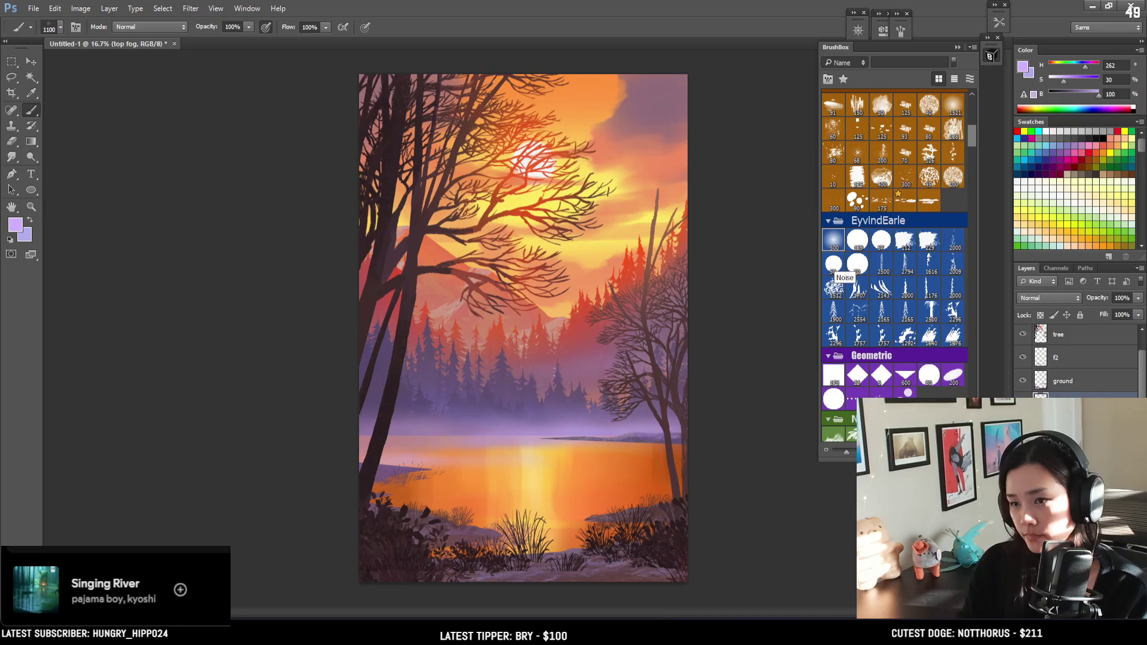
key("bracketright")
key("bracketright")
key("bracketright")
key("bracketleft")
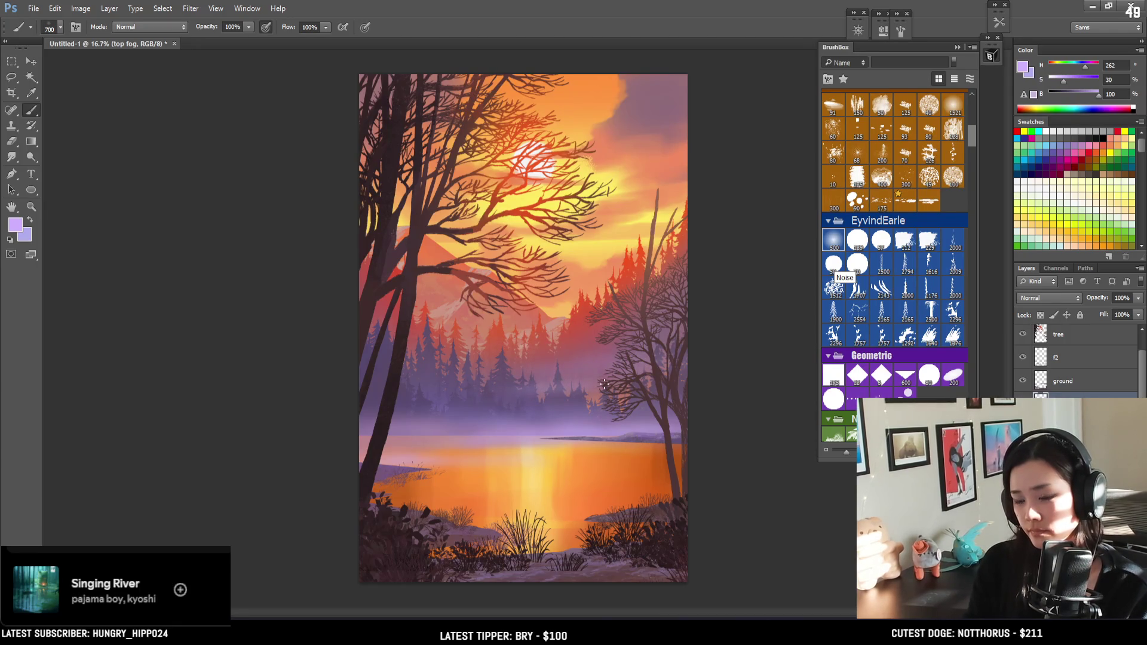
key("e")
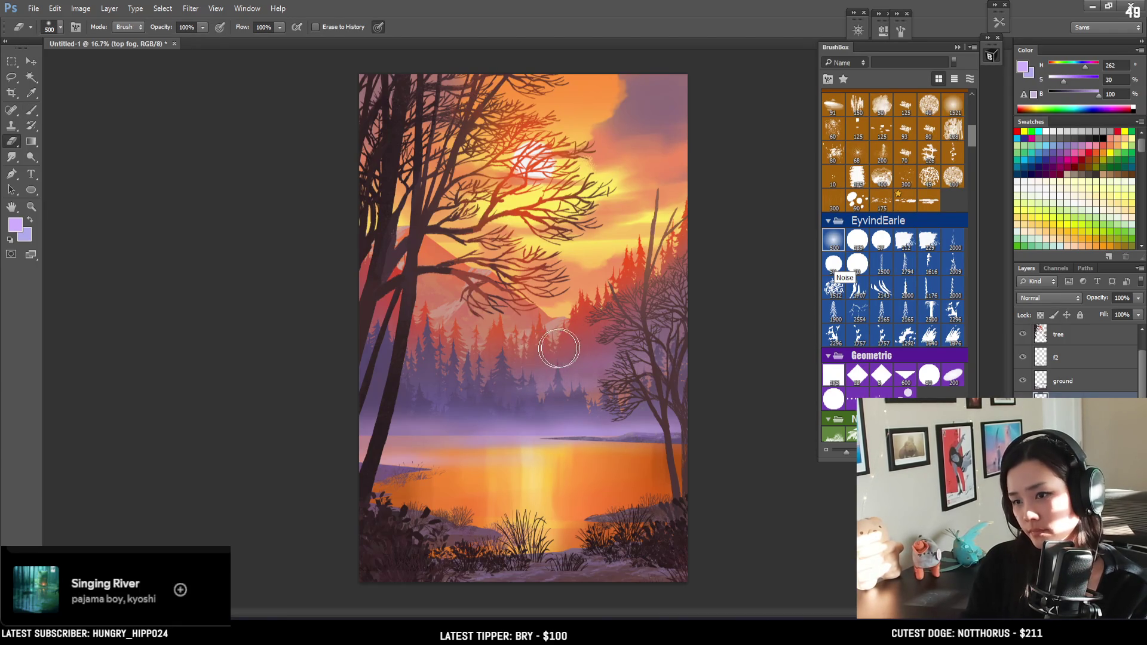
key("b")
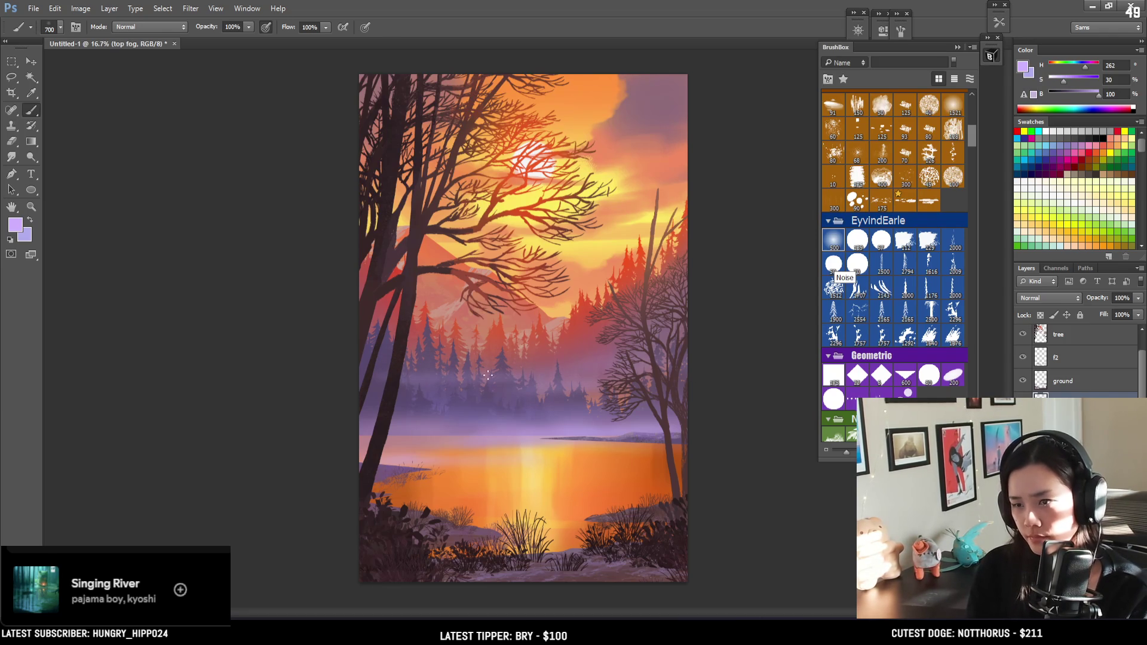
key("e")
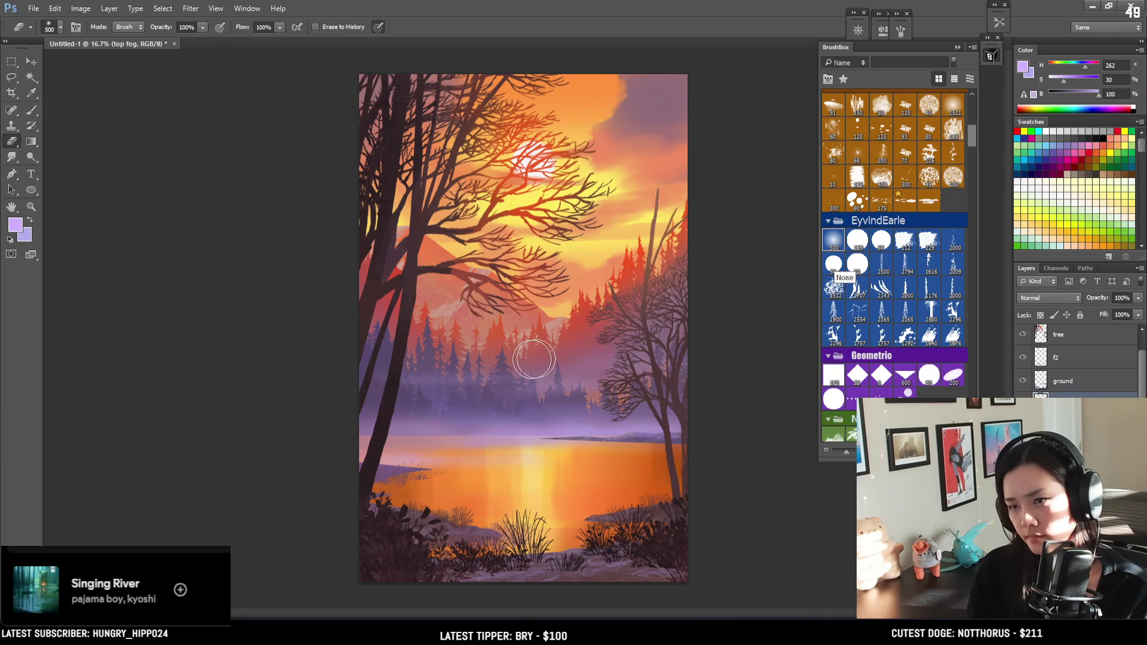
key("b")
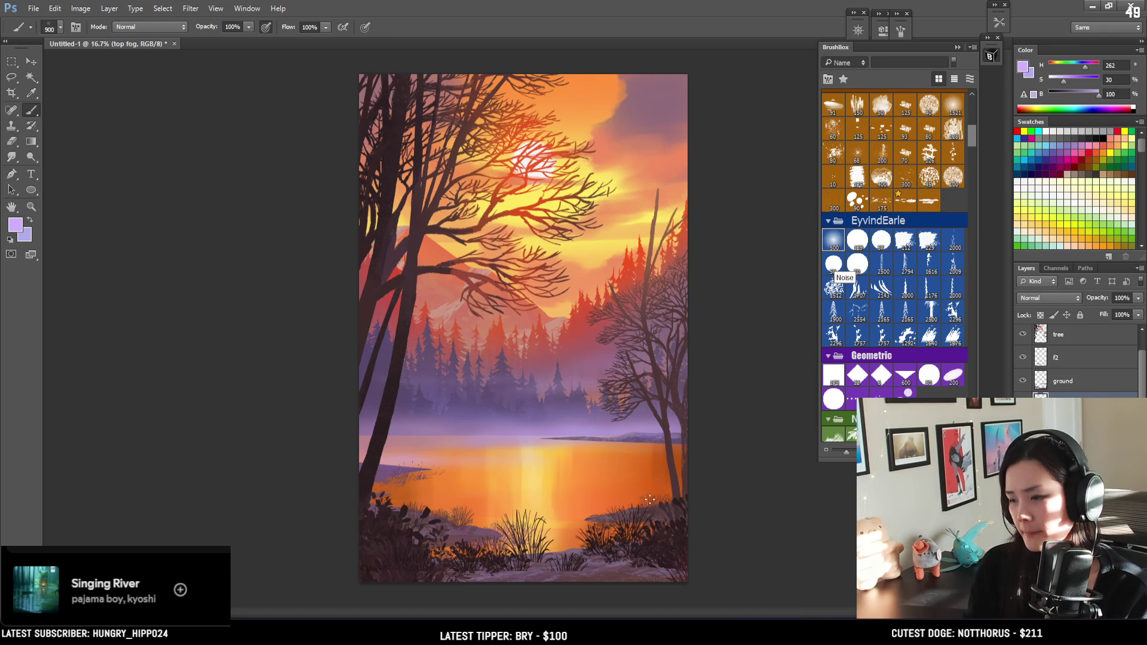
key("bracketright")
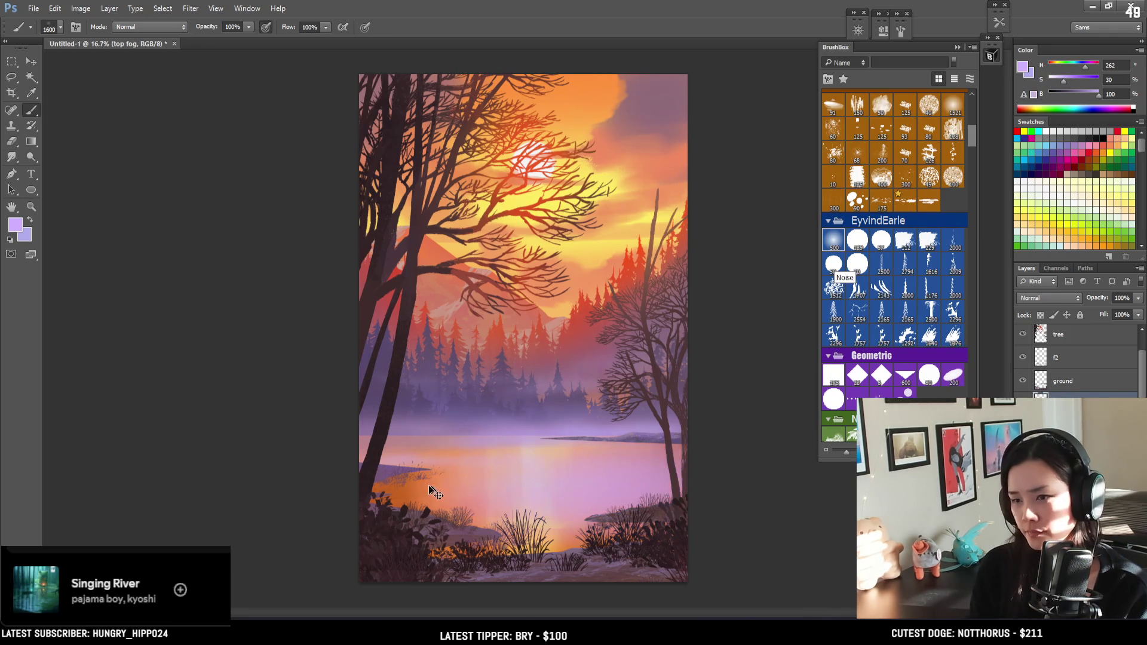
left_click(628, 495)
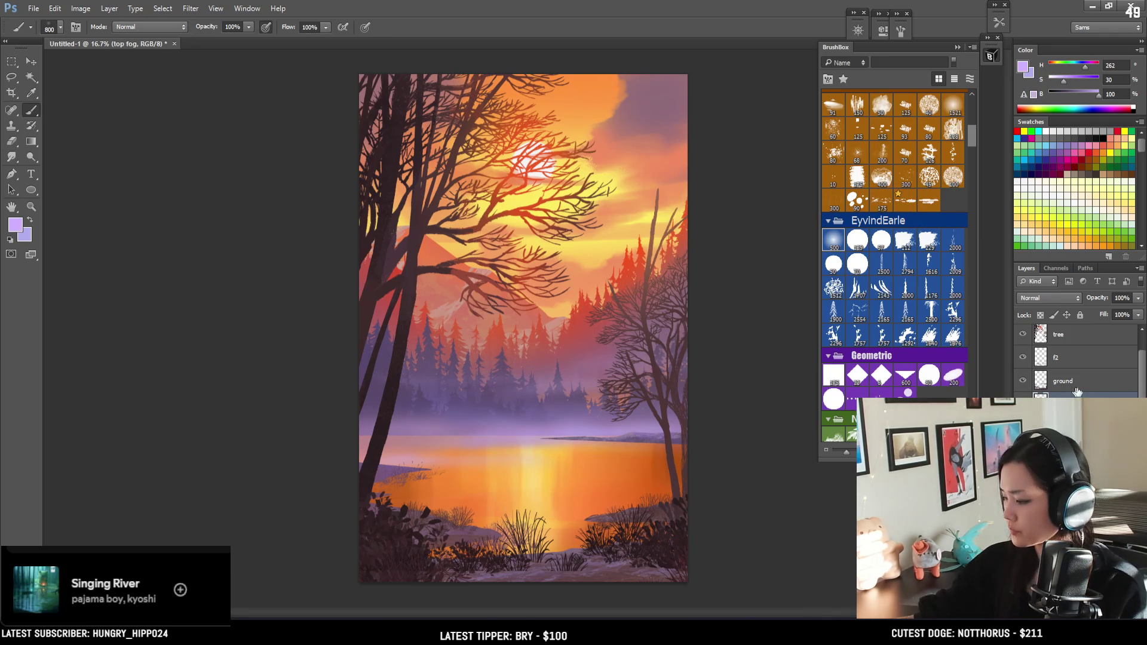
Add a new Layer 6 above f2 and move it to the top of the stack
scroll(1138, 375, "up", 1)
left_click(1085, 360)
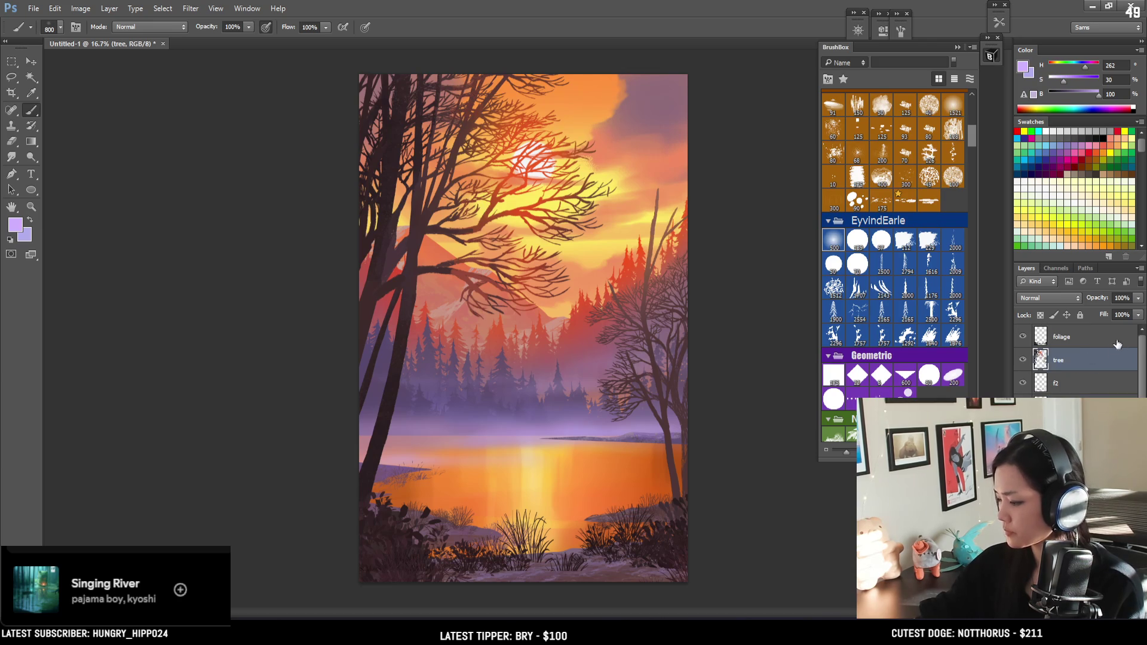
left_click(1075, 383)
key("ctrl+shift+alt+n")
key("bracketleft")
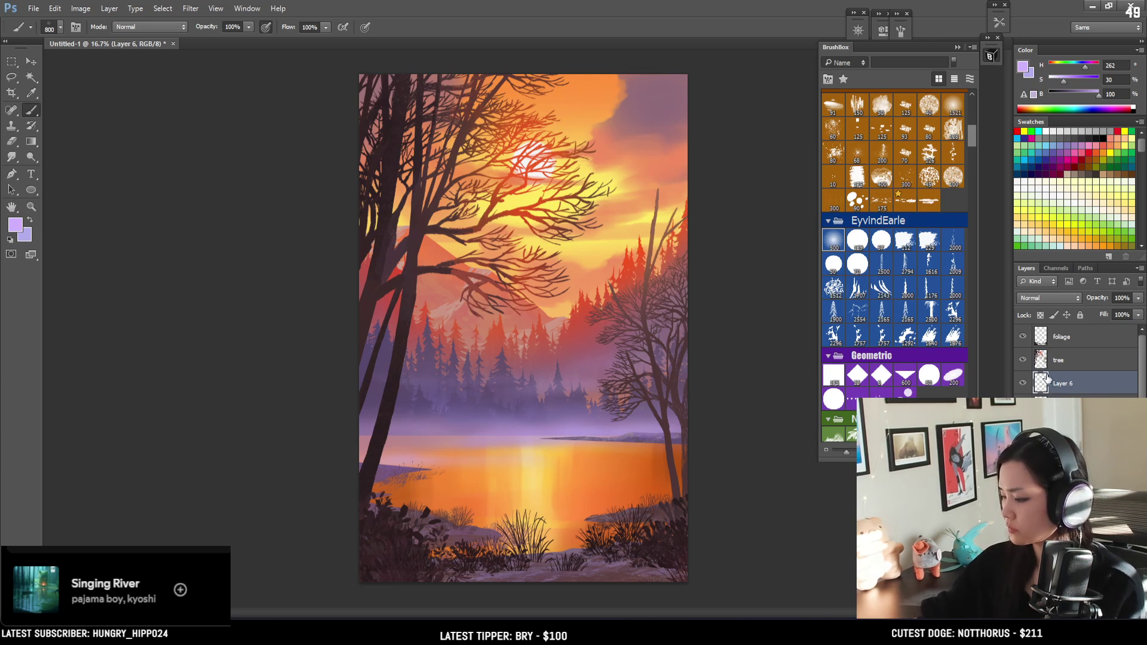
left_click_drag(1045, 386, 1050, 326)
Try a wide purple haze along the bottom, undo it, and sample the lavender fog colour
key("bracketright")
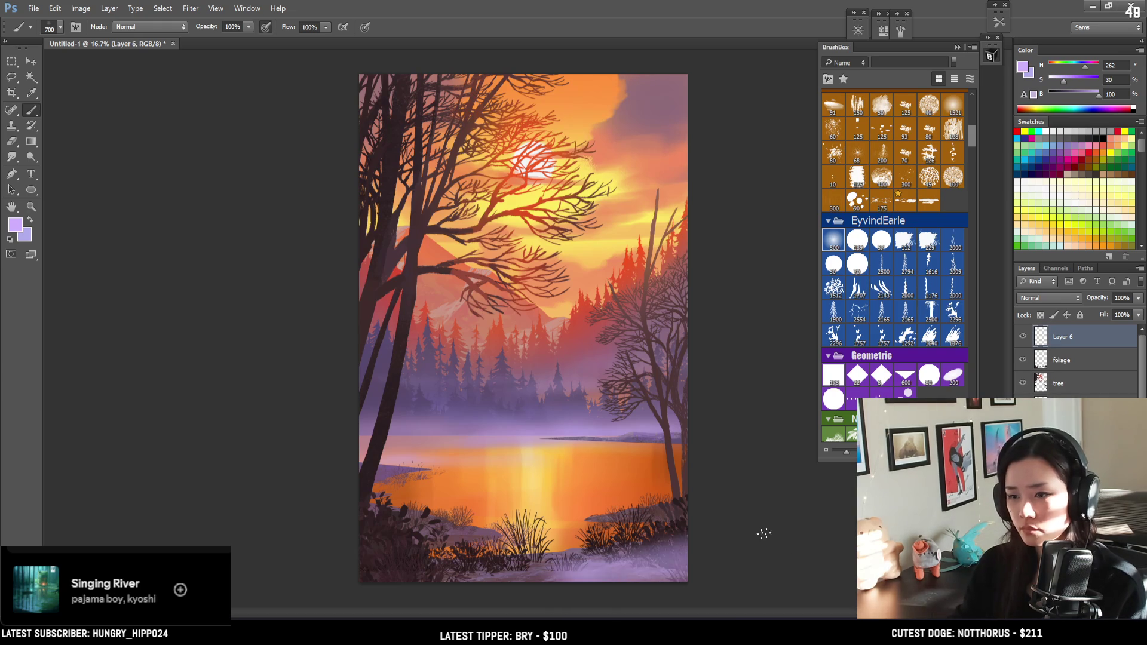
key("bracketright")
left_click_drag(692, 556, 412, 570)
key("ctrl+z")
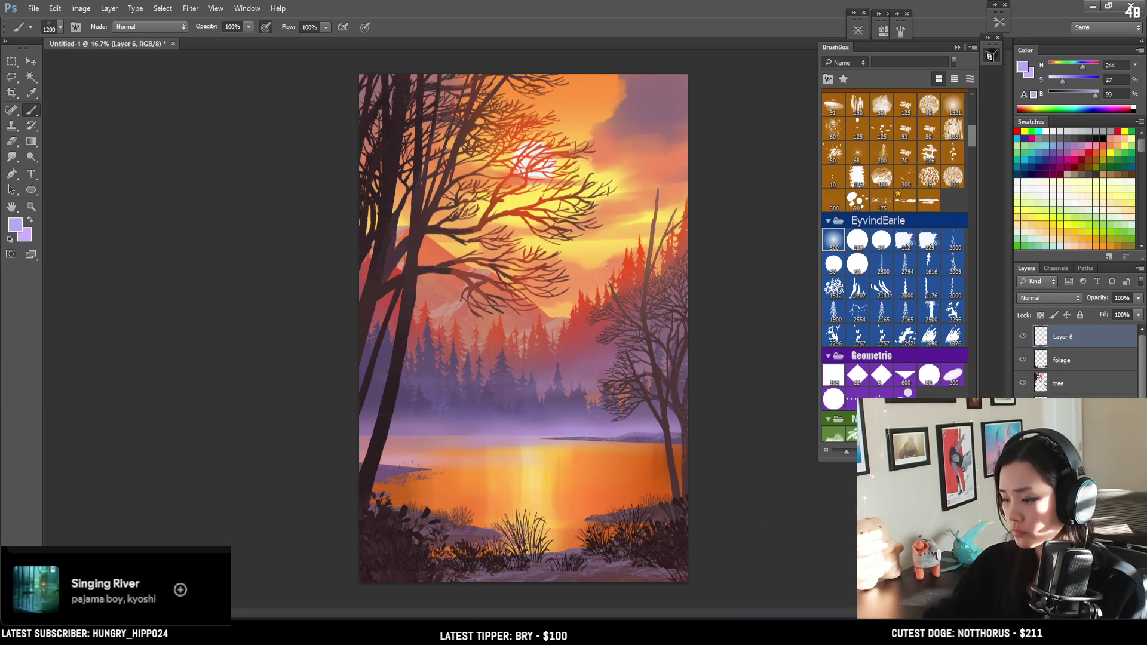
left_click(585, 301, "alt")
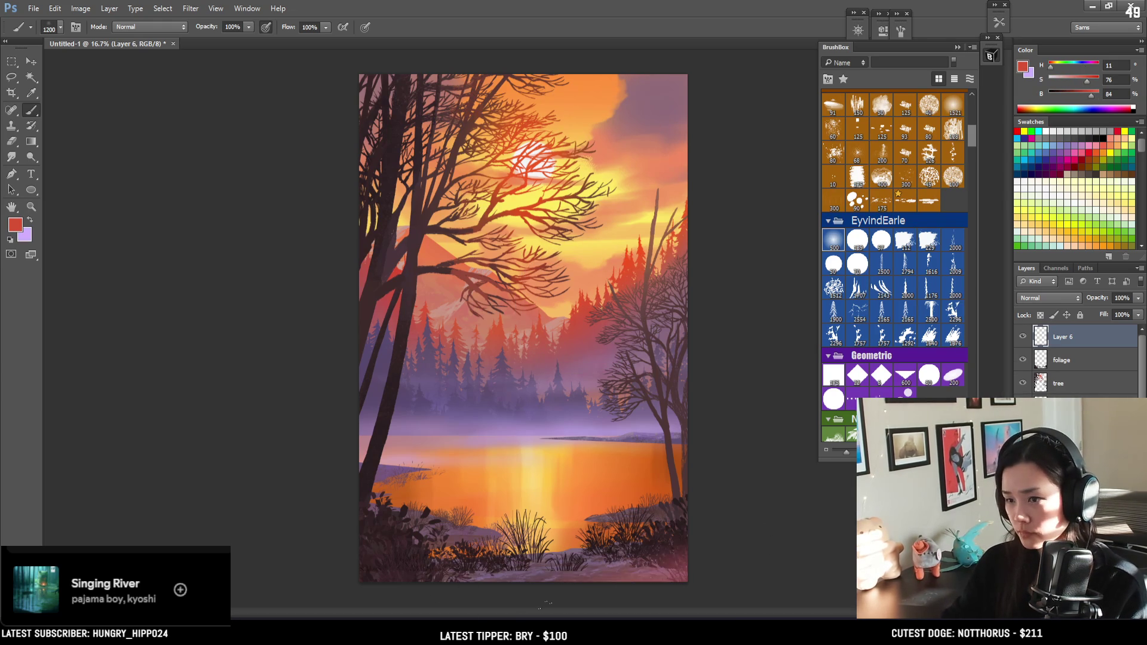
key("x")
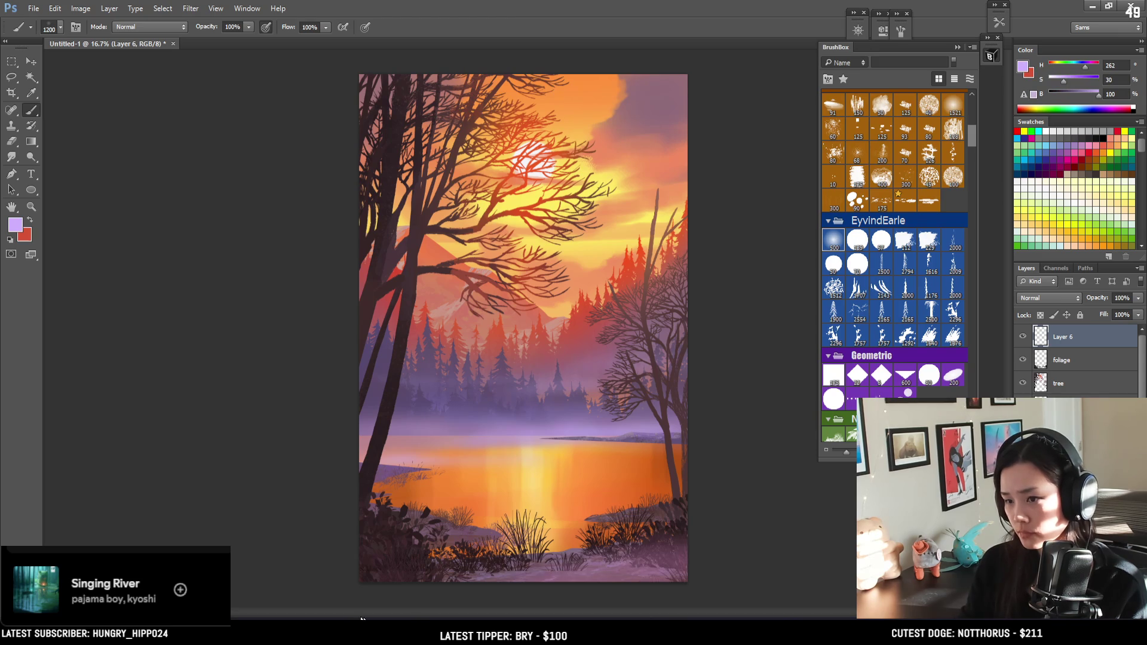
key("x")
left_click(555, 418, "alt")
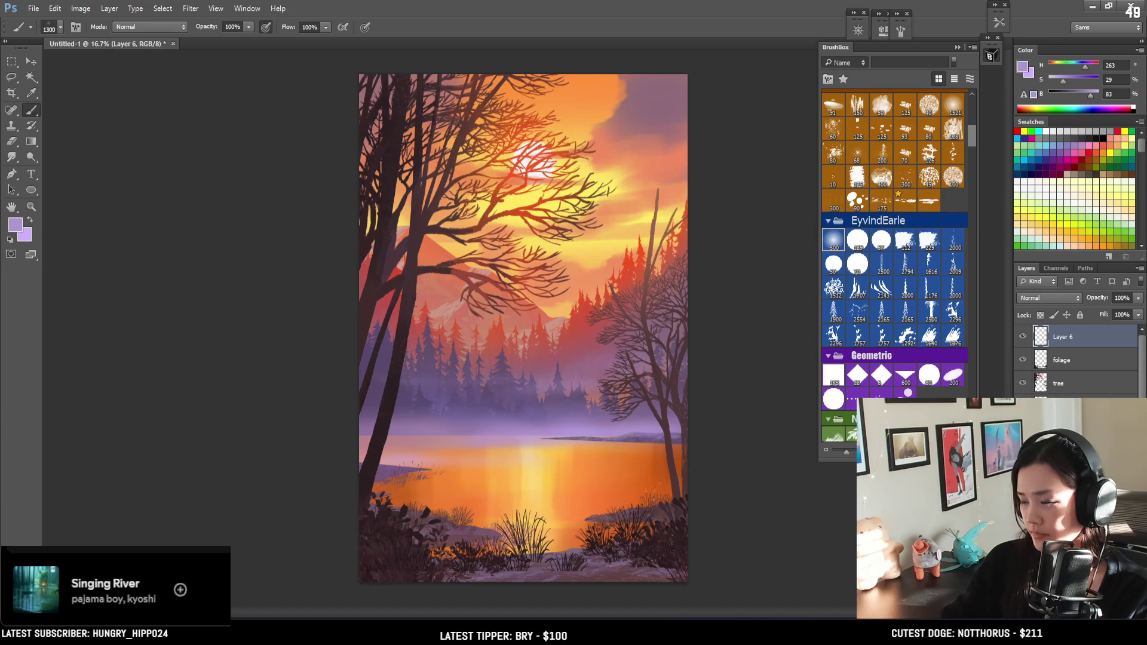
Try lavender haze strokes across the bottom-right foreground, undoing each one
left_click_drag(705, 568, 597, 562)
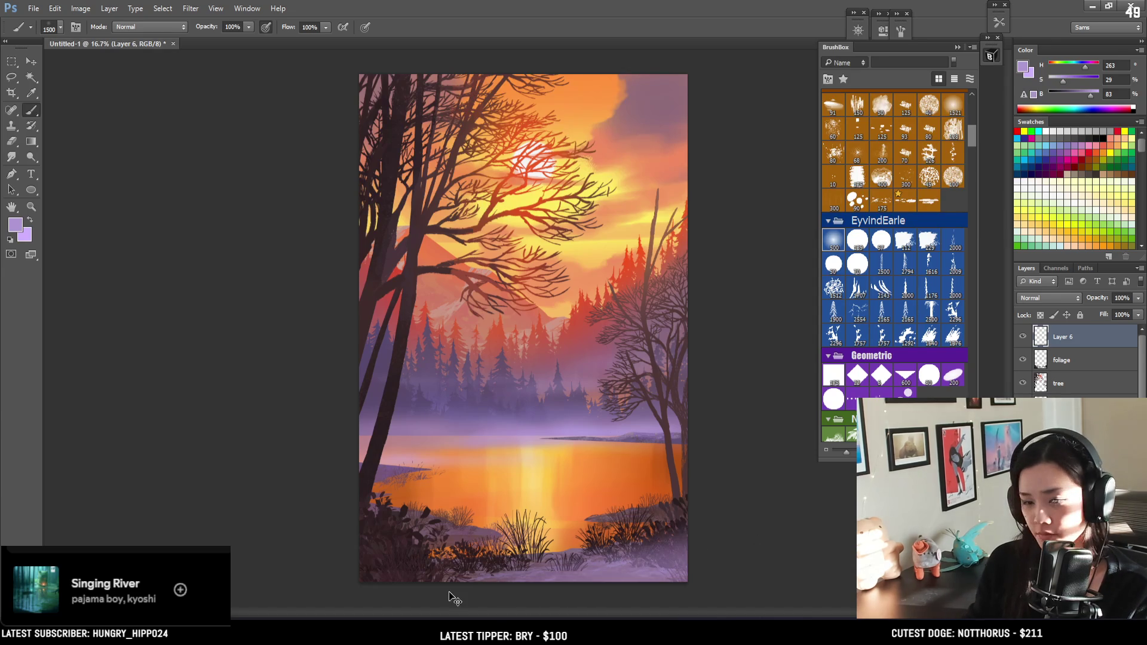
key("ctrl+z")
key("bracketright")
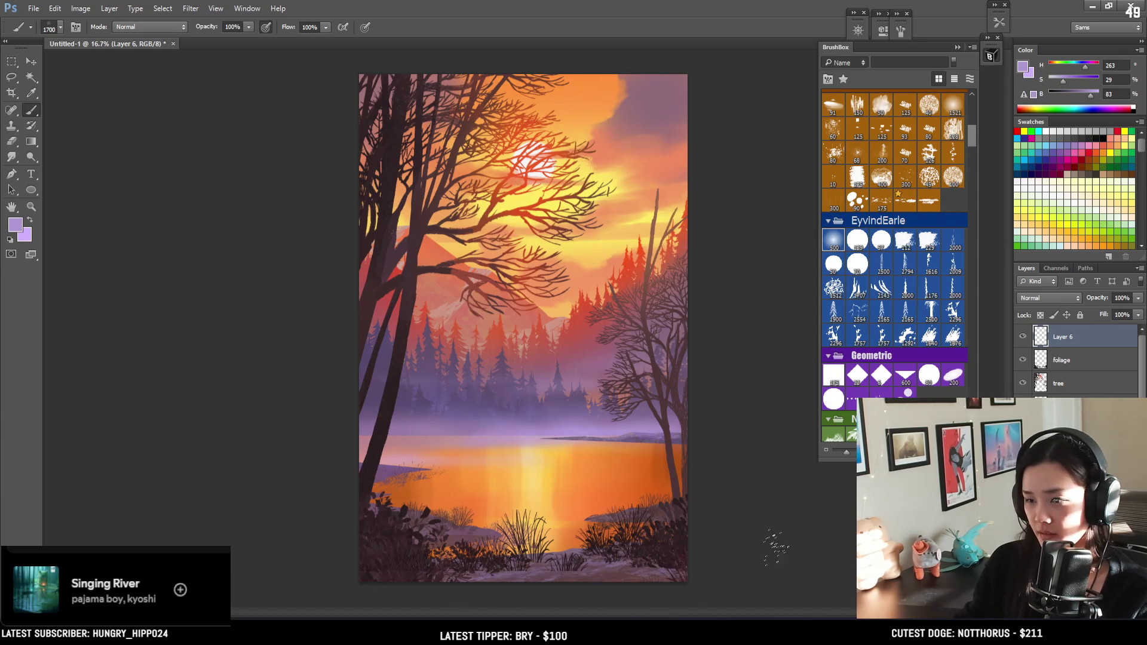
left_click_drag(769, 550, 573, 567)
key("ctrl+z")
key("bracketright")
left_click_drag(743, 543, 648, 577)
key("ctrl+z")
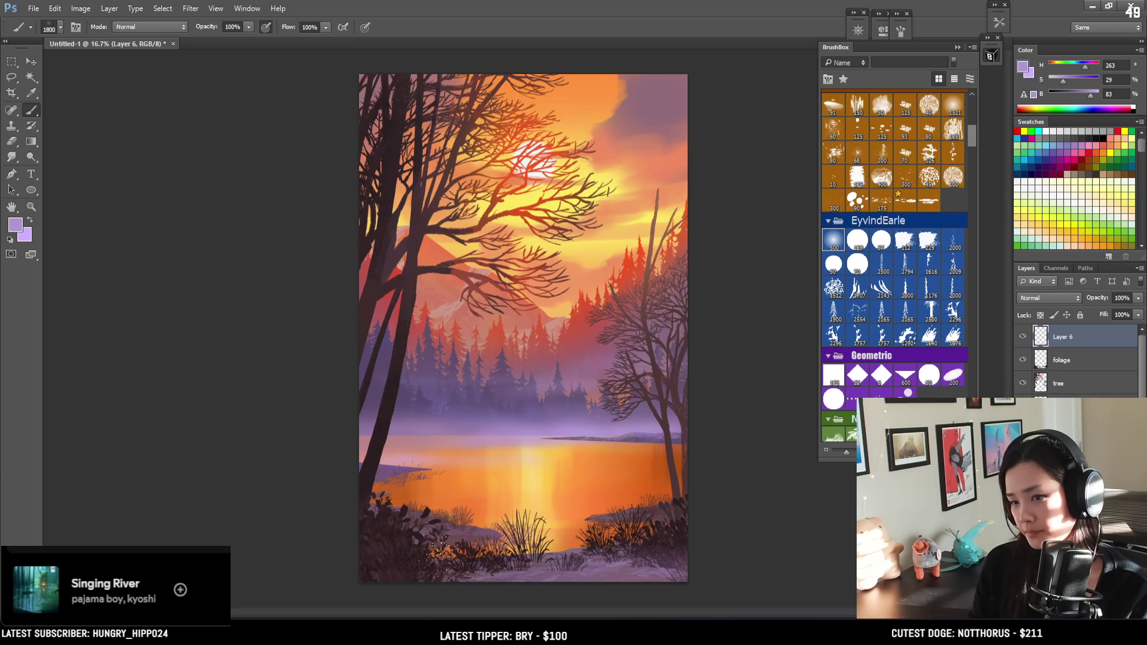
key("bracketleft")
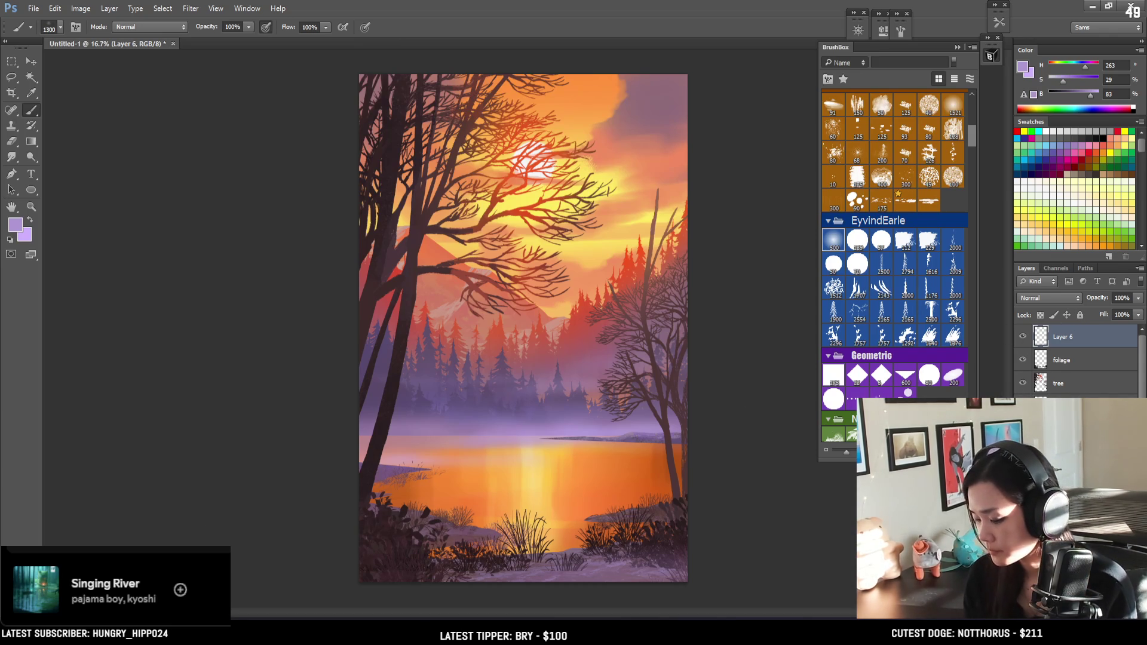
key("bracketleft")
key("bracketleft")
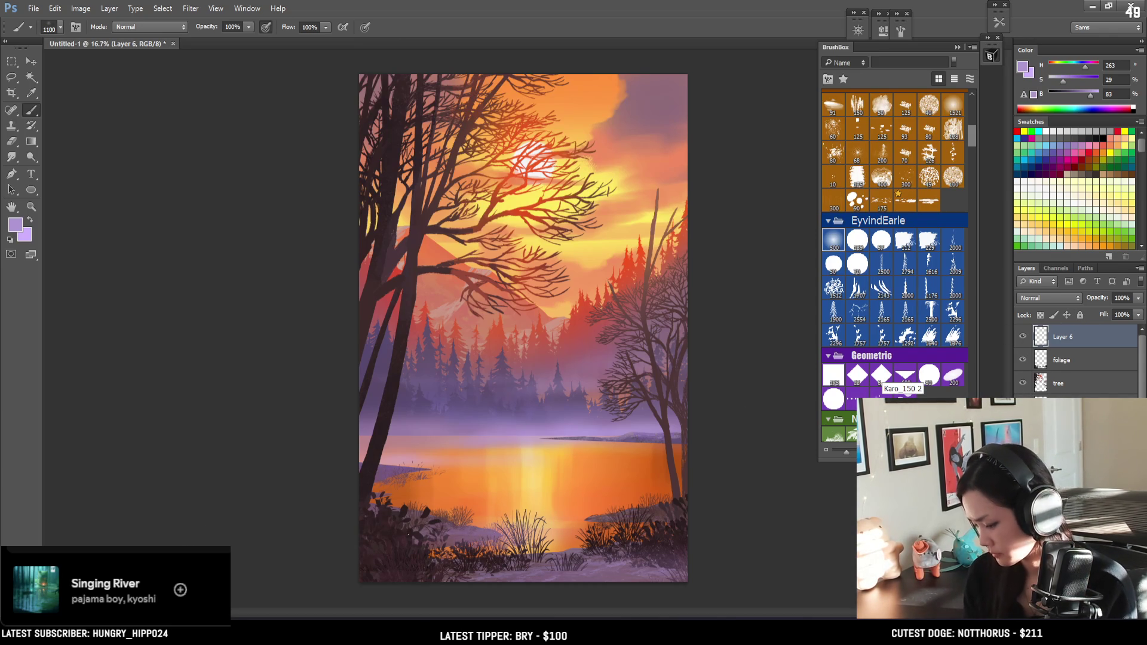
Touch up the lower shrubs and wash the lake with soft horizontal lavender strokes
left_click_drag(460, 535, 397, 532)
left_click_drag(580, 529, 675, 526)
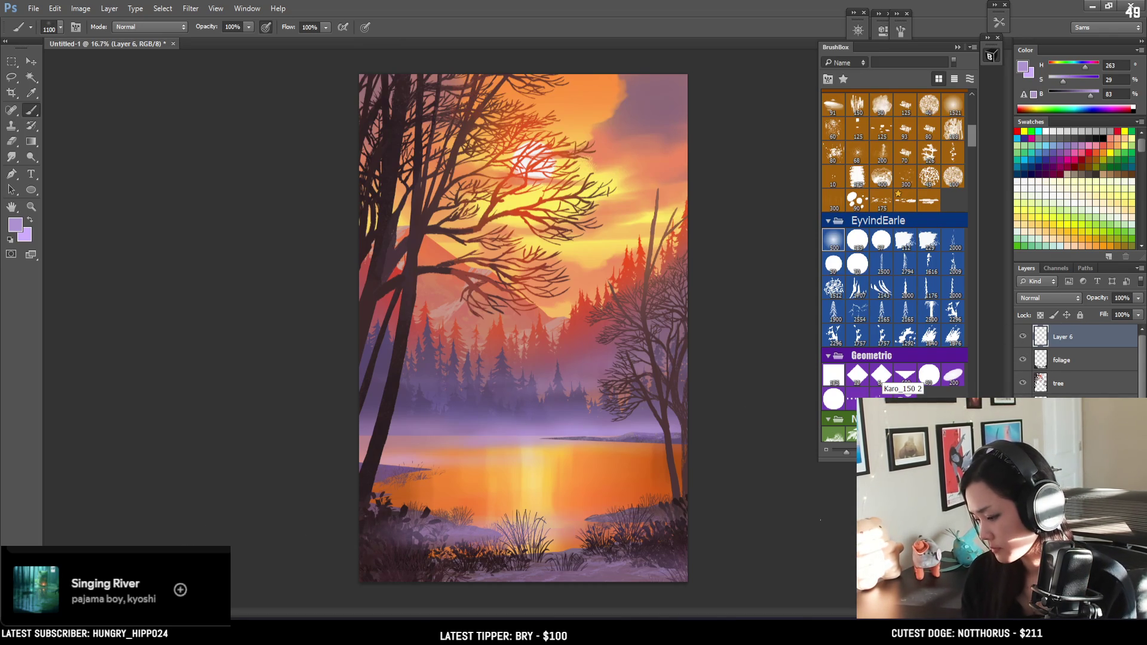
left_click_drag(364, 472, 538, 469)
left_click_drag(616, 466, 687, 469)
mouse_move(365, 478)
left_mouse_down()
mouse_move(687, 472)
mouse_move(291, 496)
left_mouse_up()
key("bracketright")
key("e")
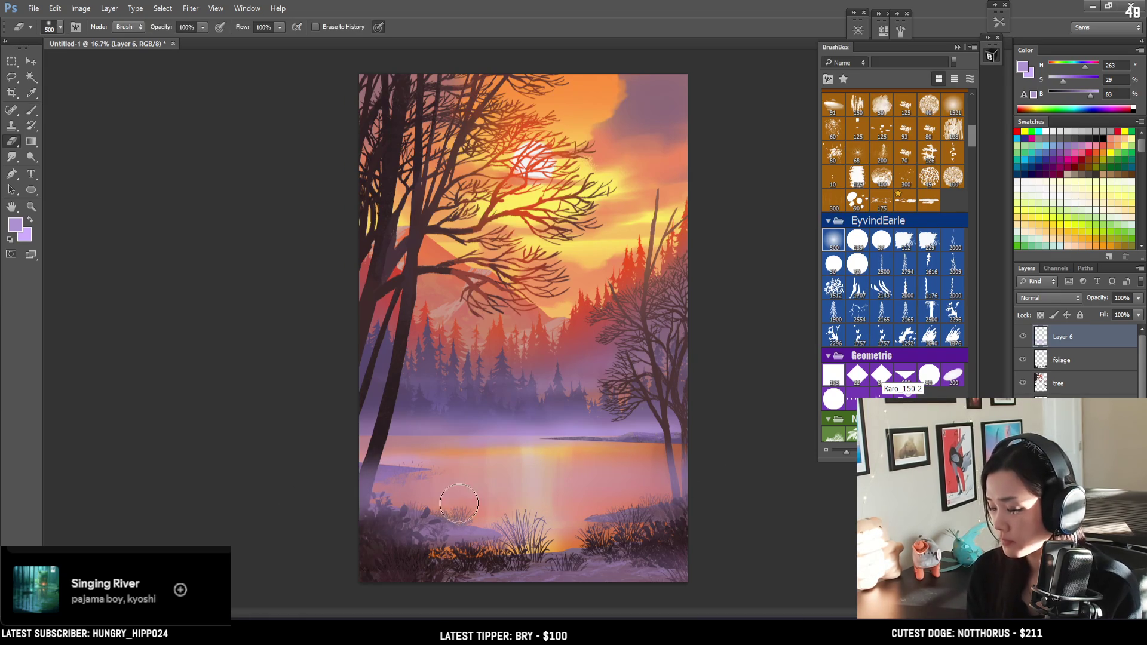
key("bracketleft")
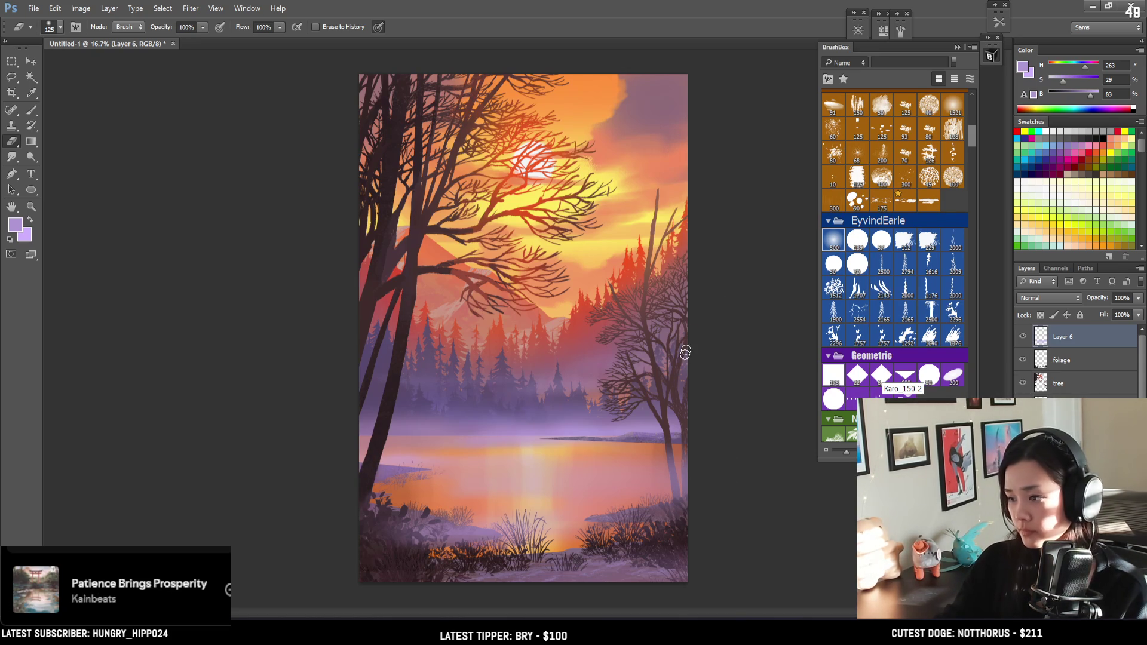
Erase fog from the right tree's lower trunk with a 125 eraser, then load the tree selection
key("bracketleft")
key("bracketleft")
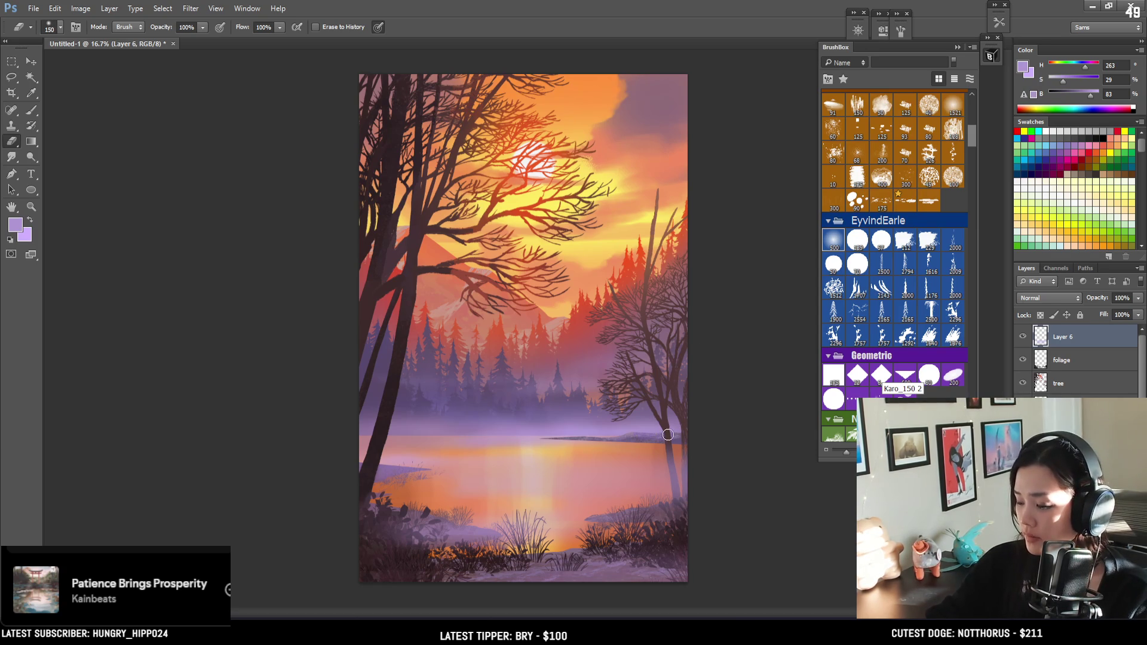
key("bracketleft")
key("bracketleft")
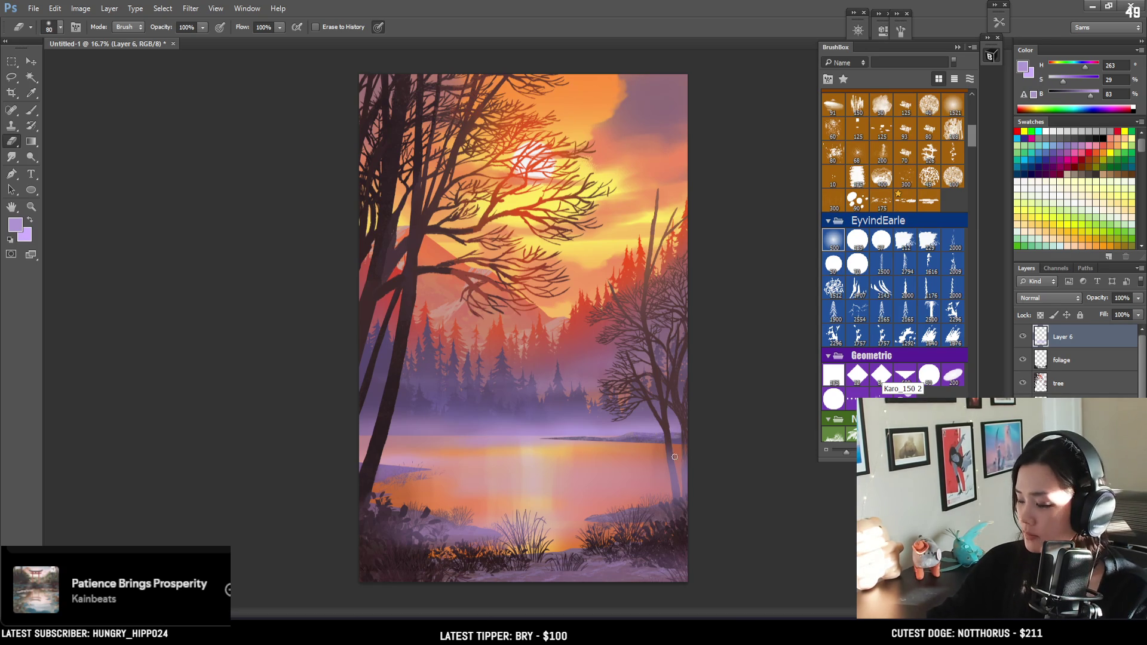
key("bracketright")
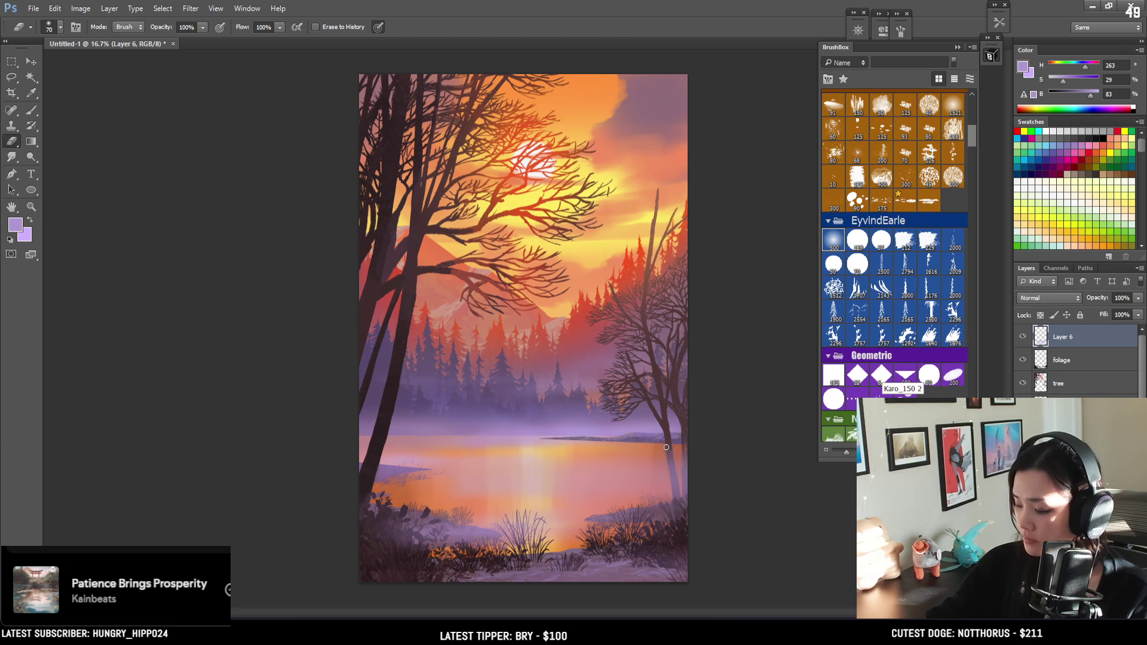
key("bracketright")
key("bracketright")
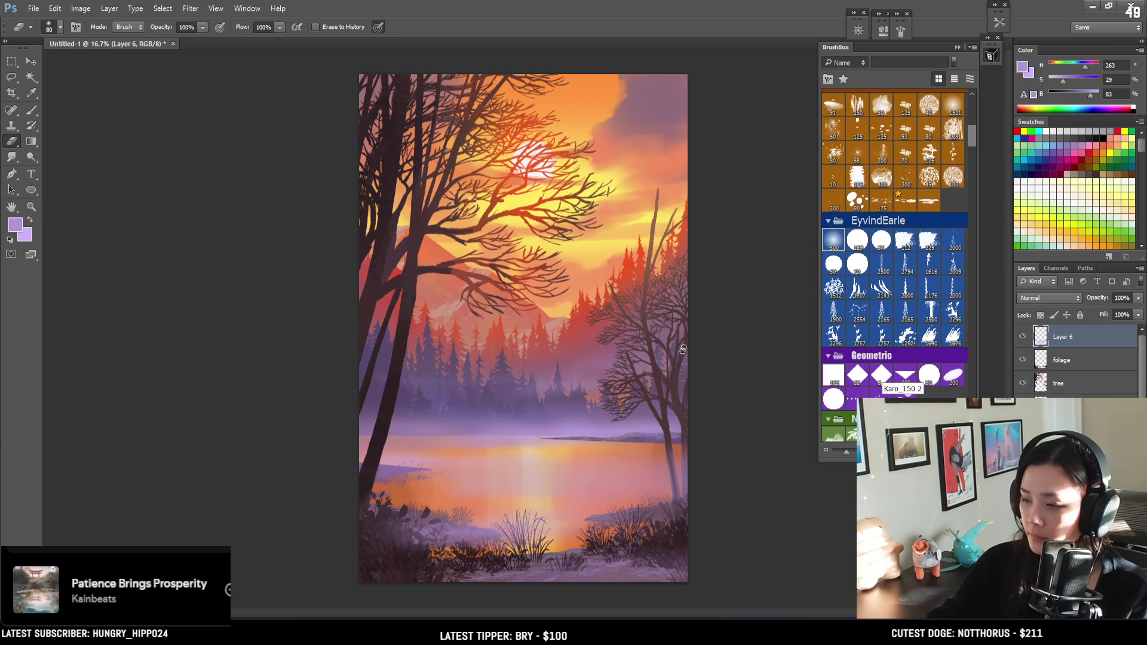
key("bracketright")
left_click_drag(668, 443, 672, 499)
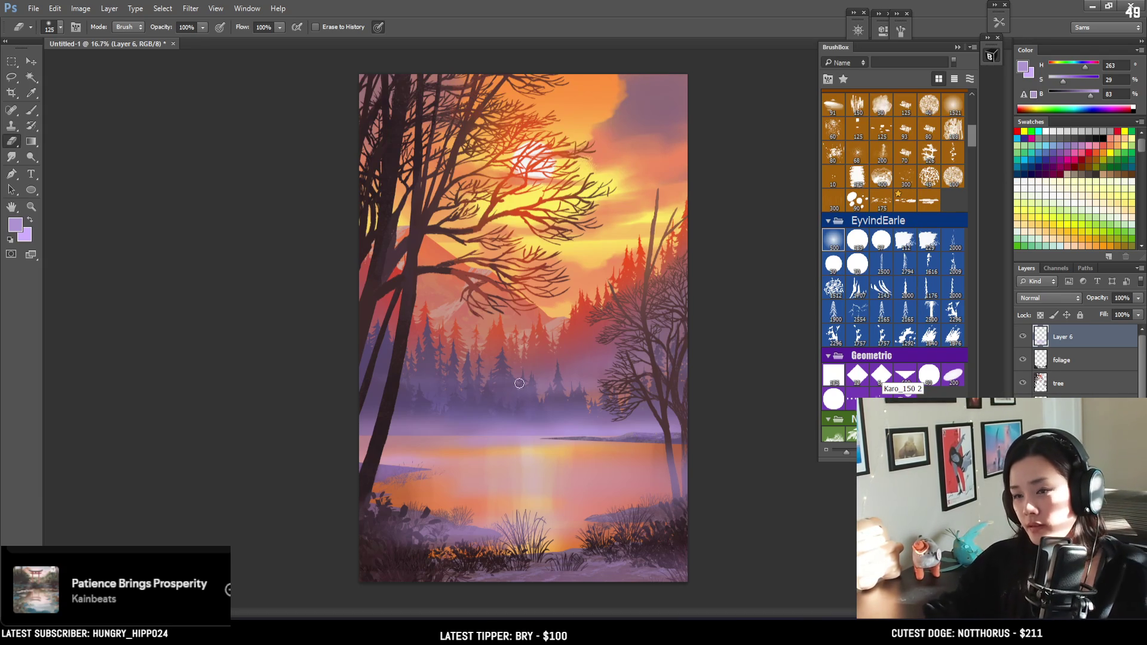
key("bracketleft")
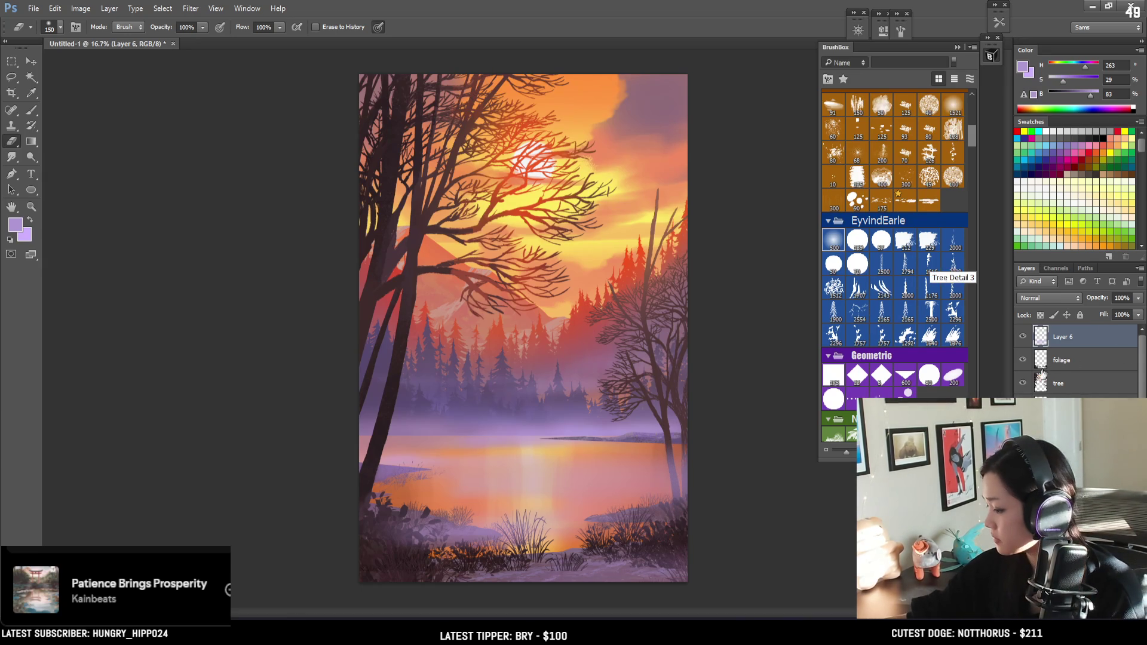
left_click(1041, 383, "ctrl")
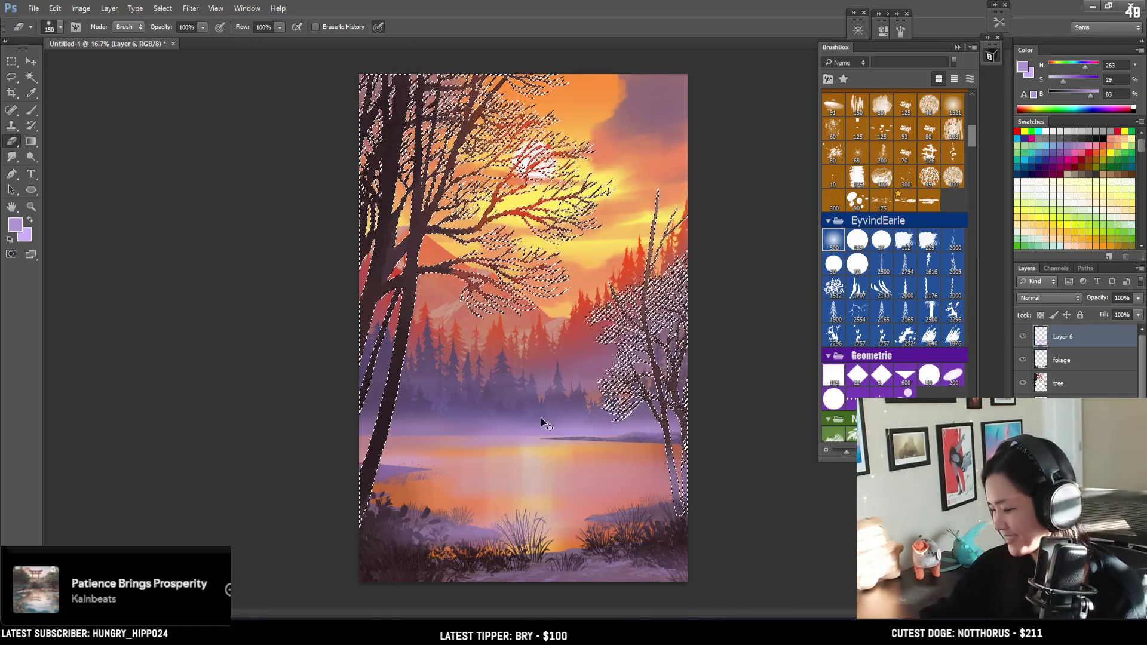
Erase the haze off the foreground bushes with an 800 eraser, then save with Ctrl+S
key("ctrl+h")
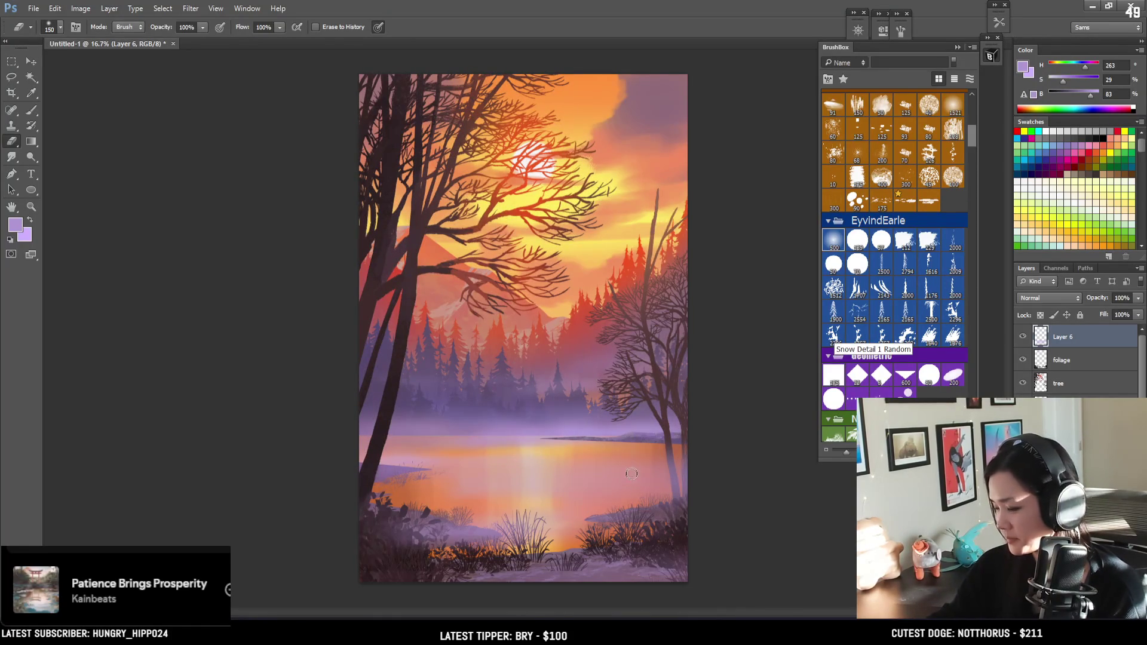
key("bracketright")
key("bracketright")
key("bracketright")
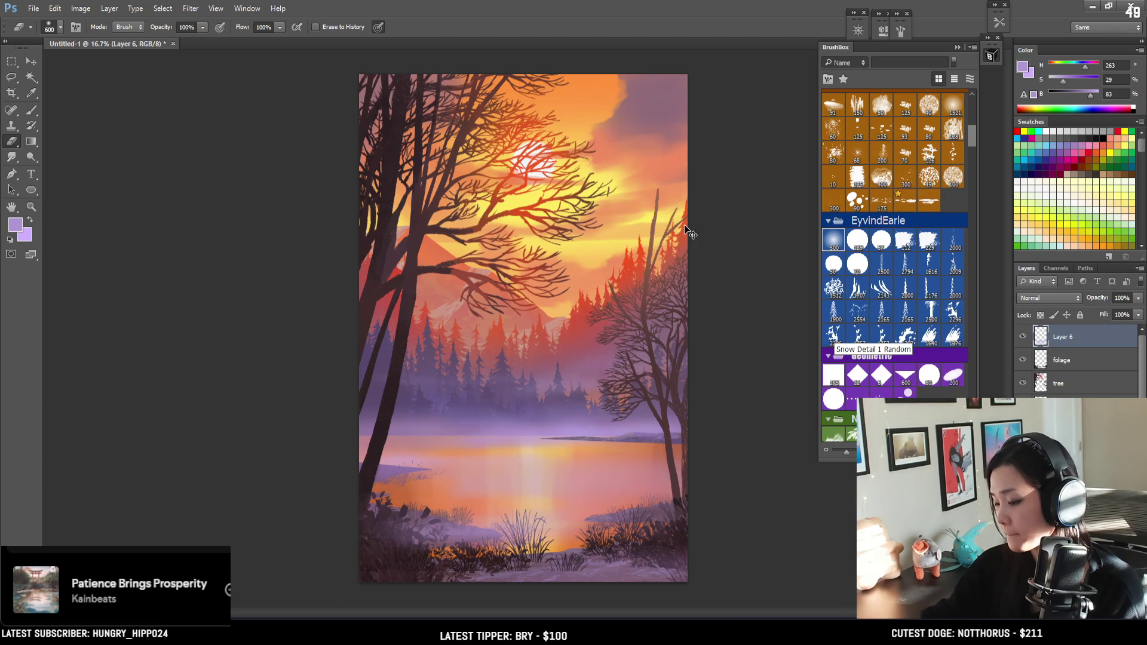
left_click(1040, 363, "ctrl")
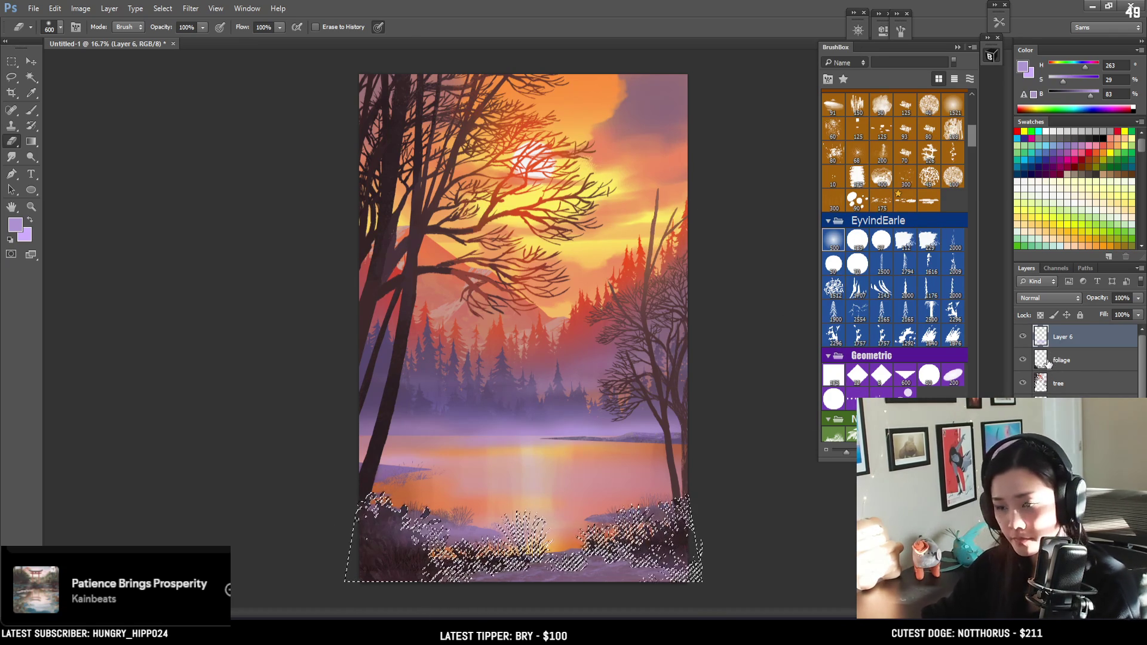
key("ctrl+d")
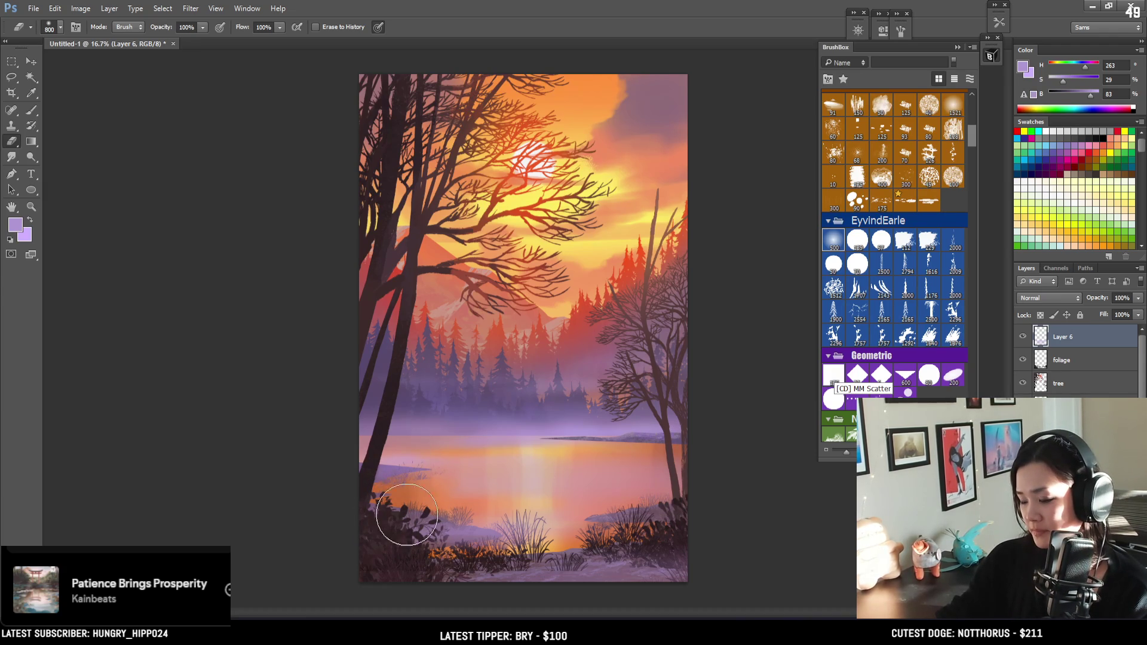
key("bracketright")
key("bracketright")
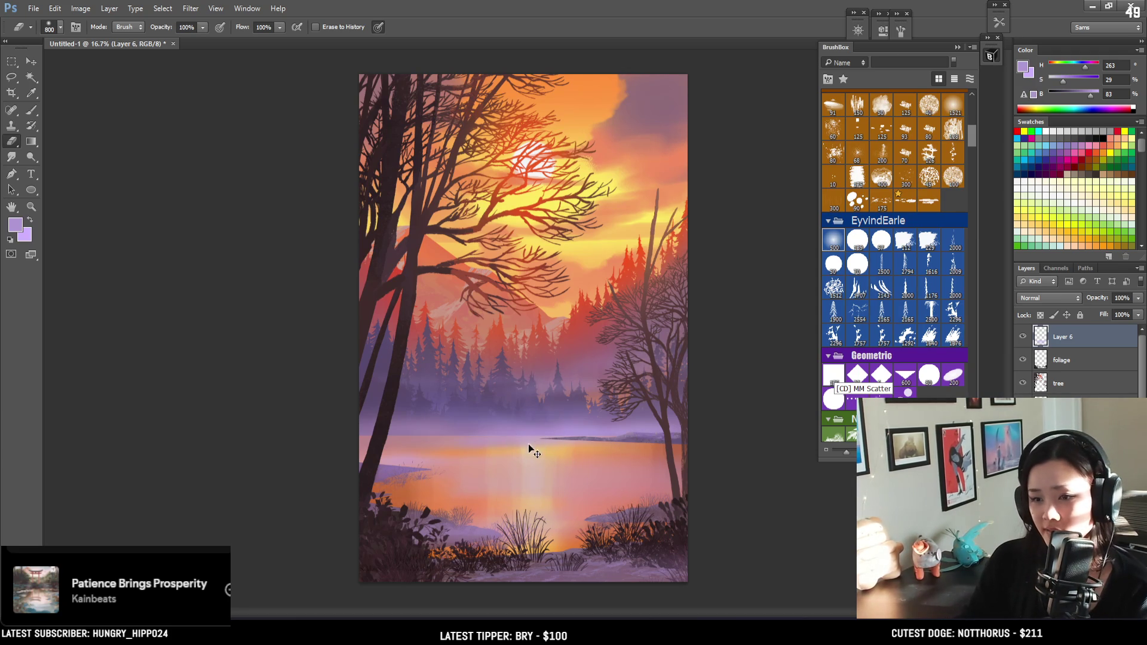
key("b")
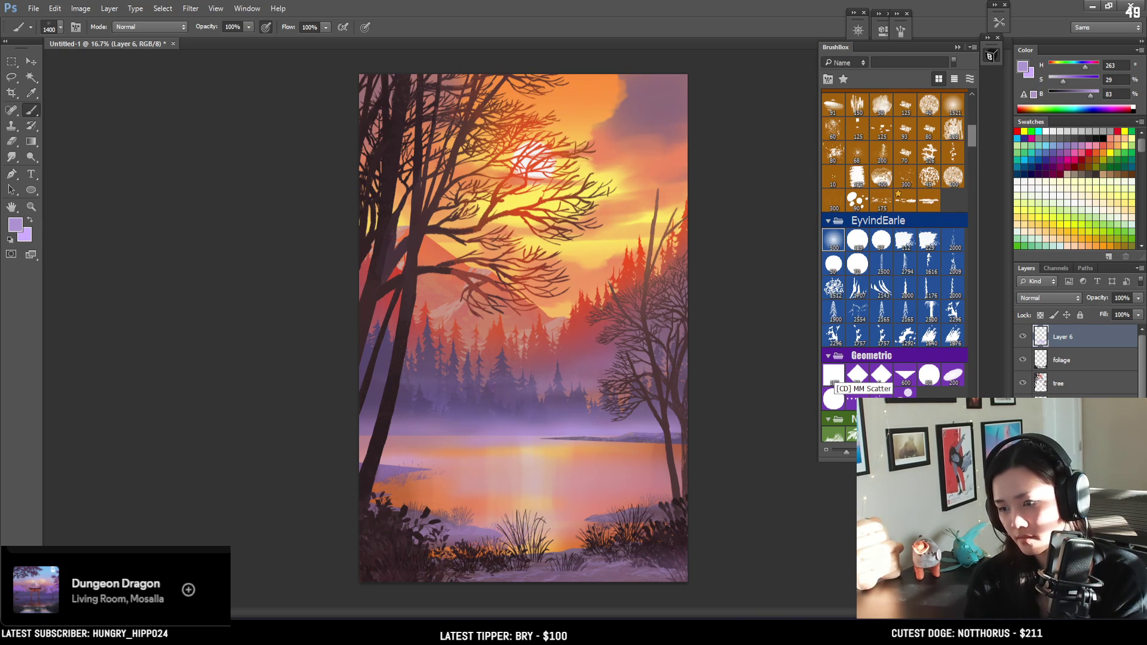
key("ctrl+s")
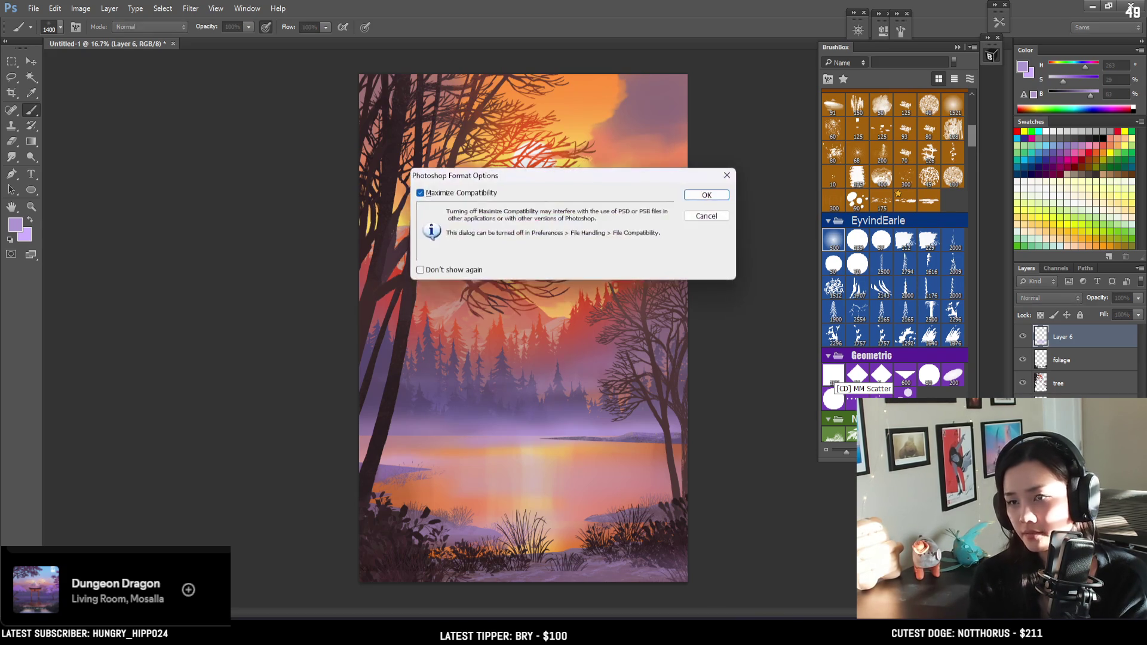
Confirm the PSD save with Maximize Compatibility on, then hide the haze layer to compare
key("Return")
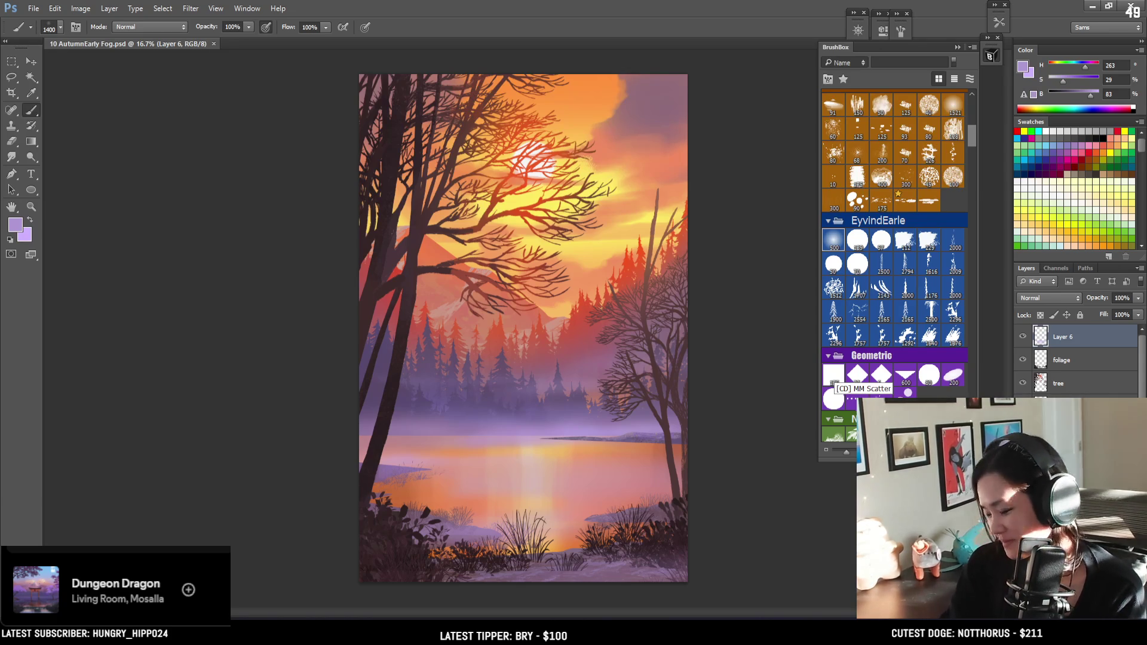
left_click(1024, 337)
Show the haze layer, rename Layer 6 to 'fog', save, and flip the canvas horizontally
left_click(1024, 337)
double_click(1072, 336)
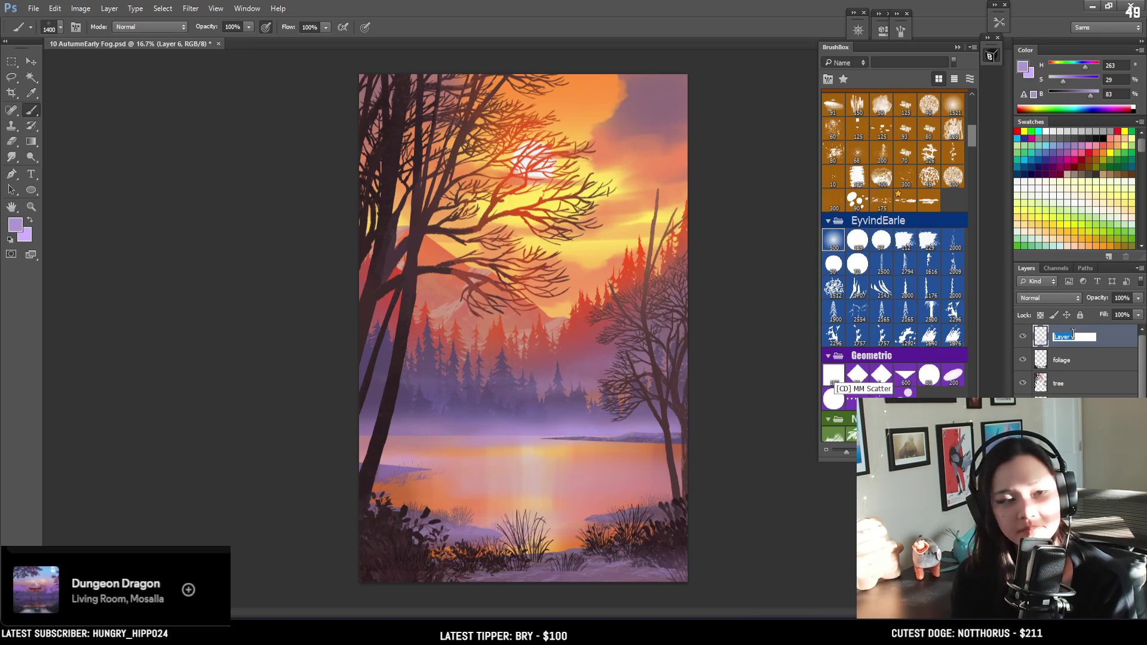
type("fog")
key("Return")
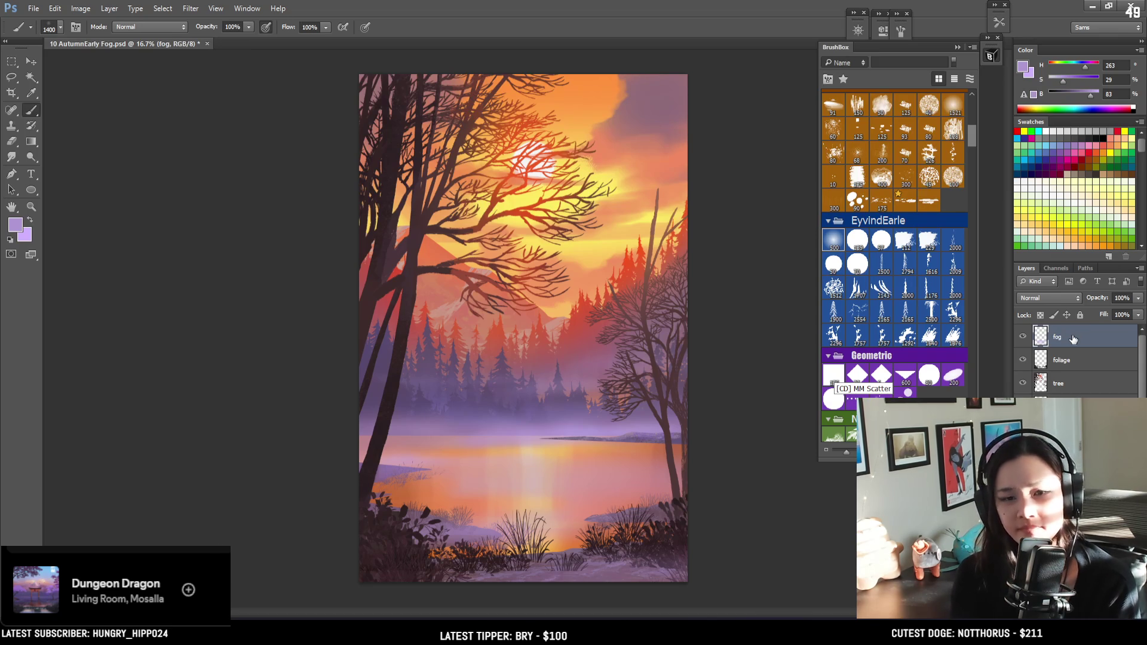
key("ctrl+s")
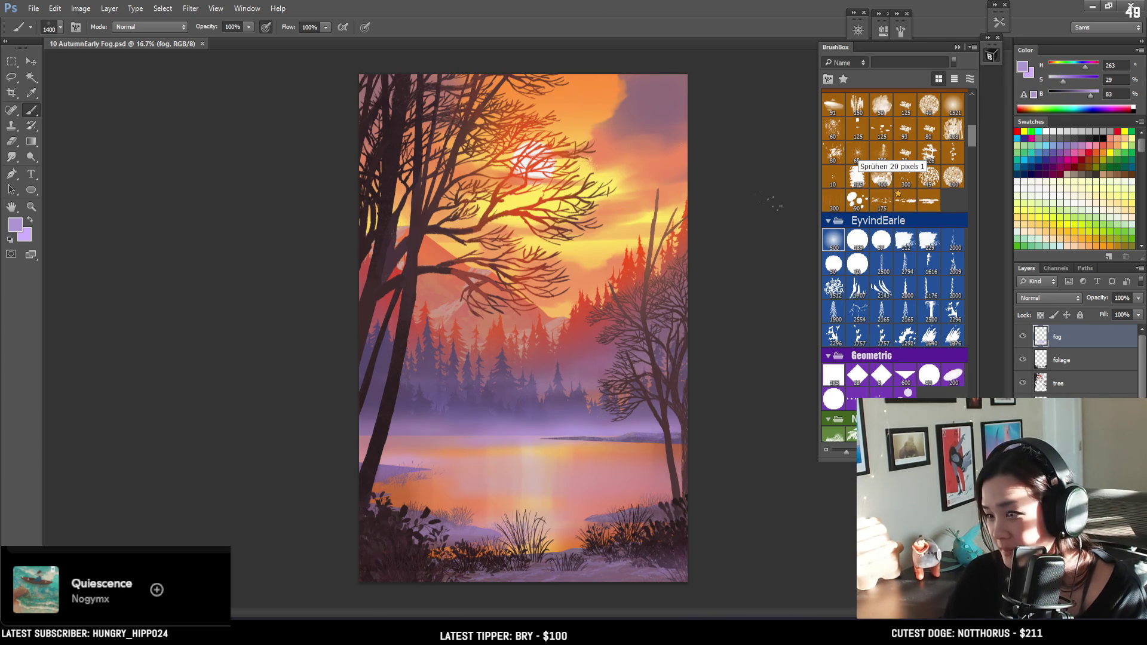
key("h")
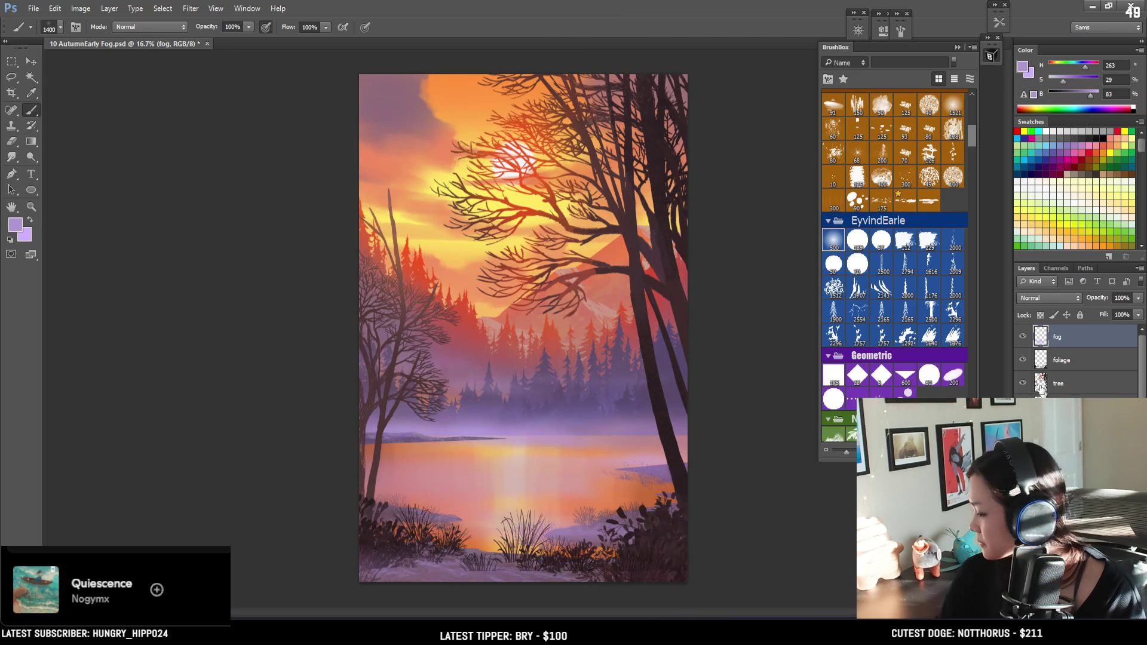
On the tree layer, erase the top of the thin left trunk with the 139 px eraser tip
left_click(1063, 383)
key("e")
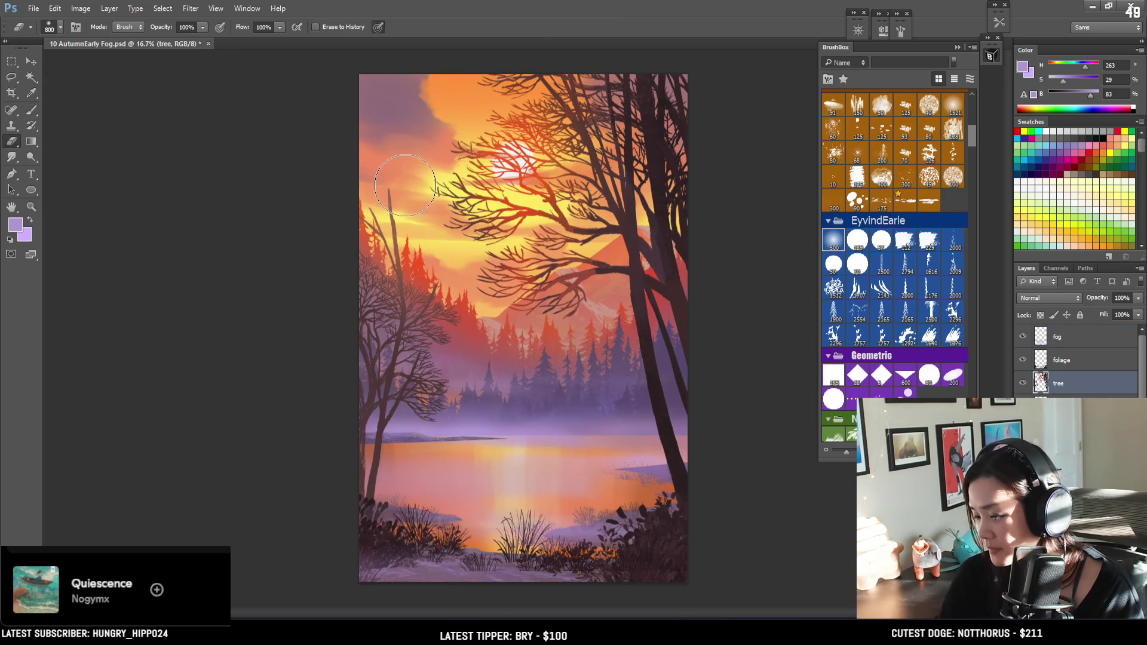
left_click(858, 239)
mouse_move(359, 227)
left_mouse_down()
mouse_move(397, 239)
mouse_move(394, 218)
mouse_move(384, 245)
mouse_move(399, 270)
mouse_move(439, 283)
left_mouse_up()
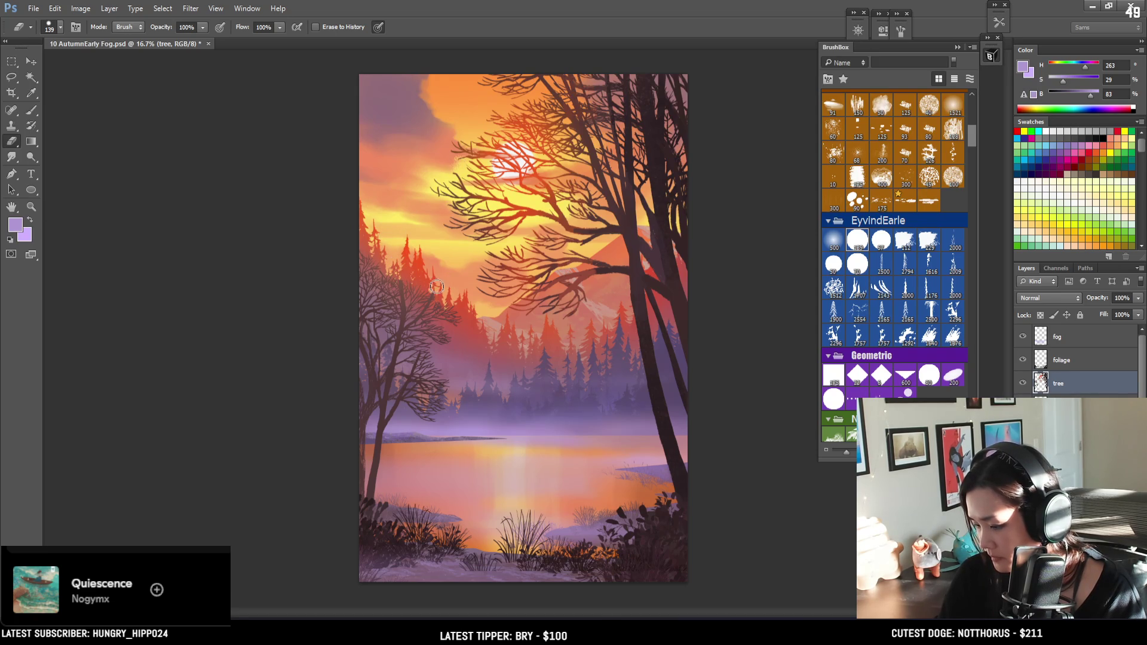
key("bracketleft")
key("bracketleft")
key("bracketleft")
key("bracketleft")
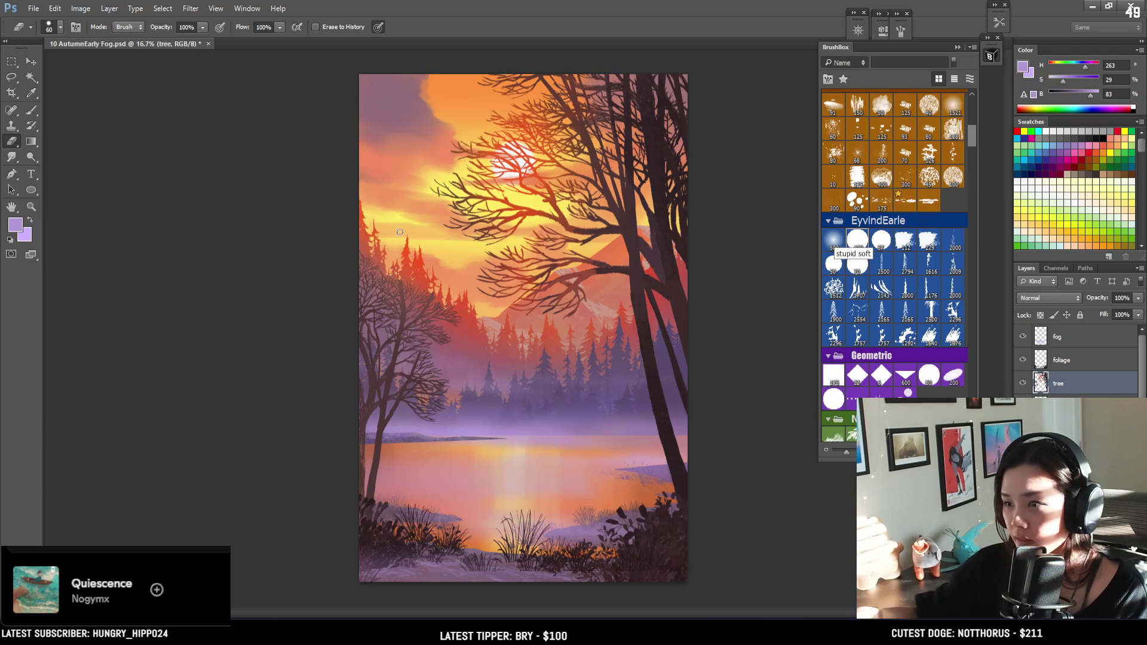
left_click(857, 241)
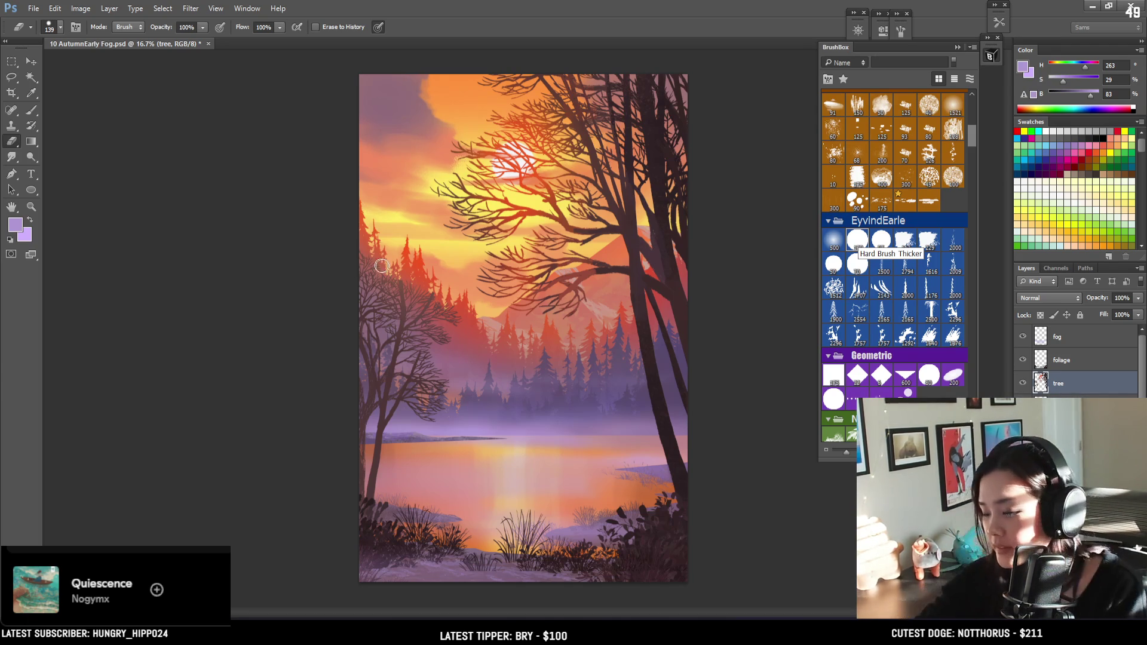
key("ctrl+plus")
key("ctrl+plus")
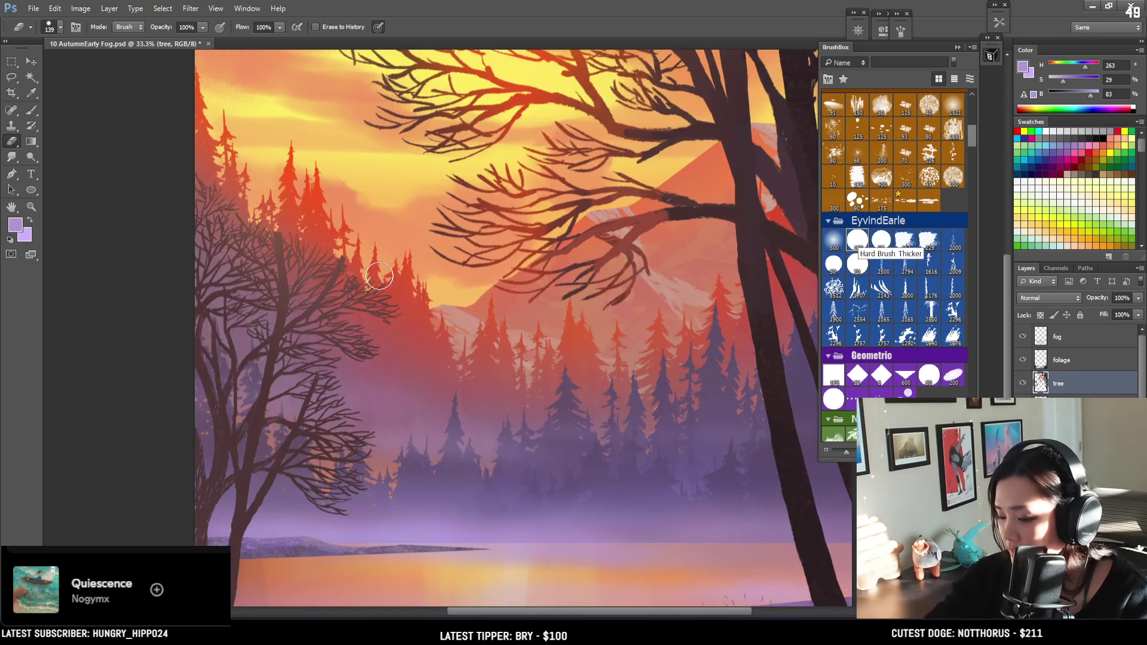
Sample the tree's dark brown and paint a first set of thin twigs on the left tree
scroll(383, 257, "left", 2)
scroll(359, 251, "up", 1)
key("bracketleft")
key("bracketleft")
key("bracketleft")
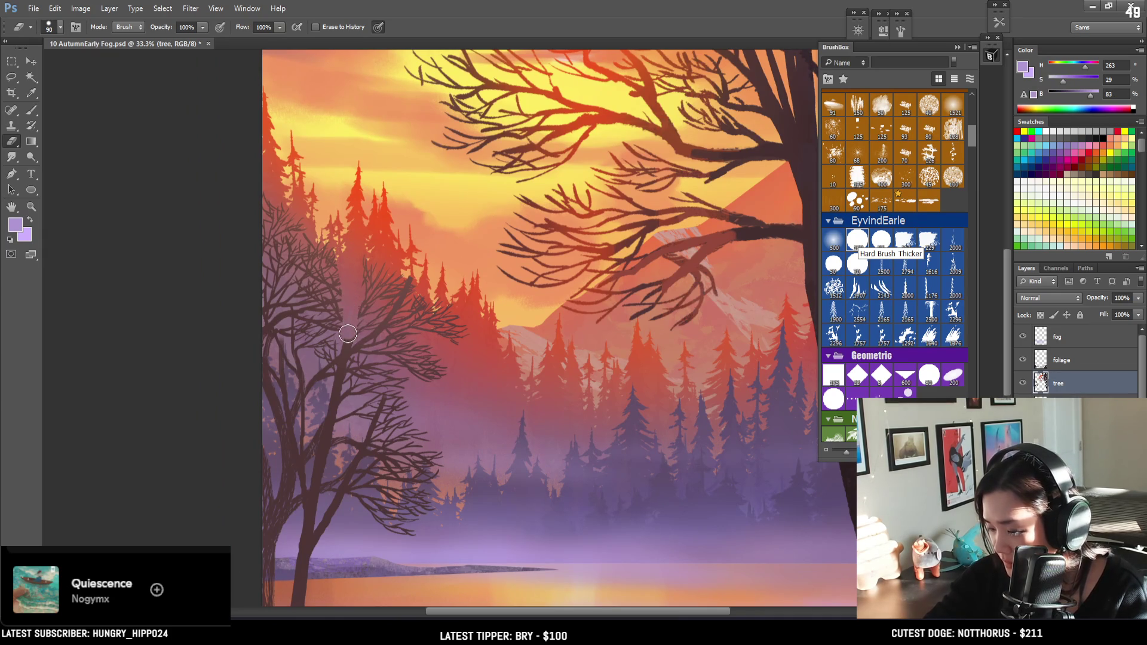
key("b")
left_click(364, 341, "alt")
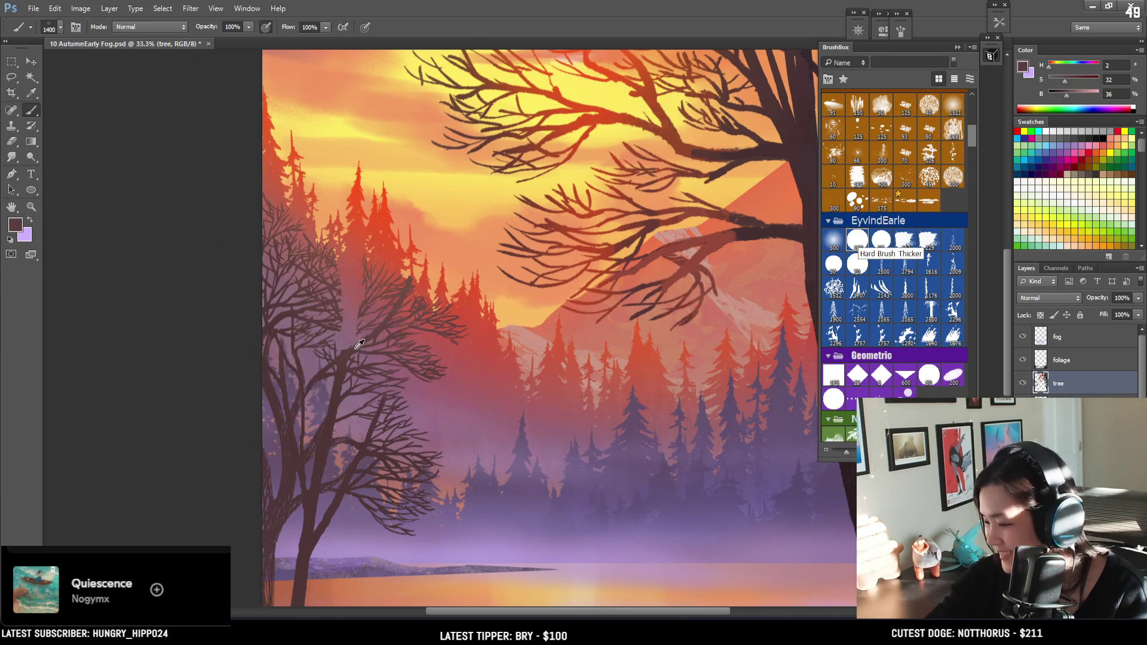
key("bracketleft")
key("bracketleft")
key("bracketleft")
left_click_drag(323, 303, 349, 332)
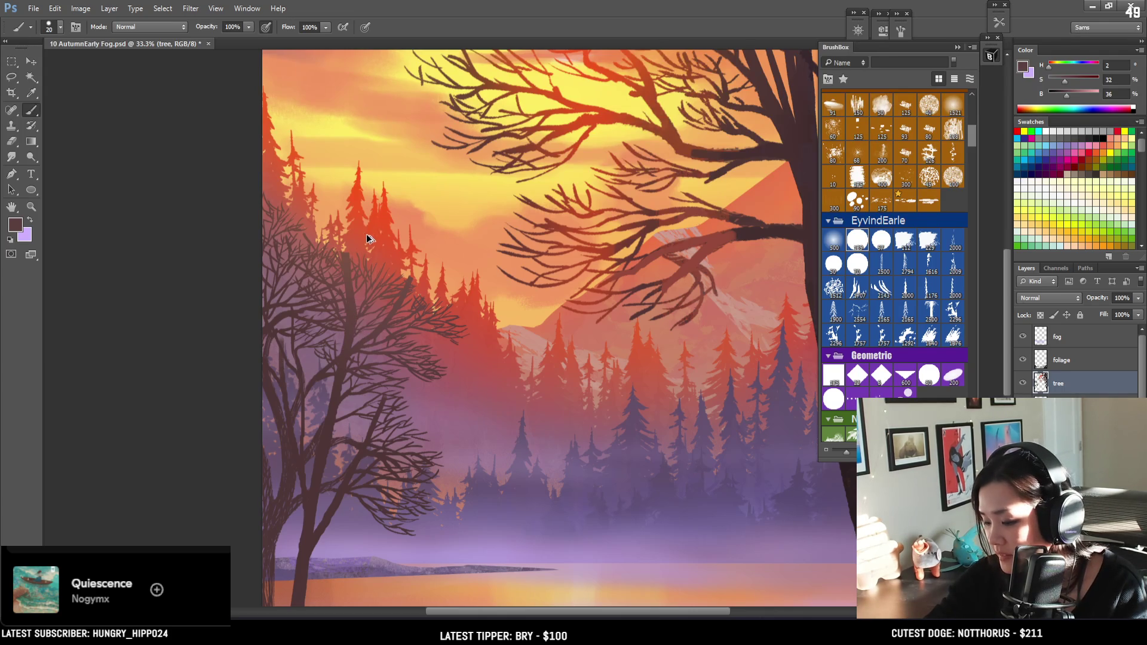
Resample the brown and add finer branches reaching up and down the left tree
key("e")
key("bracketleft")
key("bracketleft")
key("bracketleft")
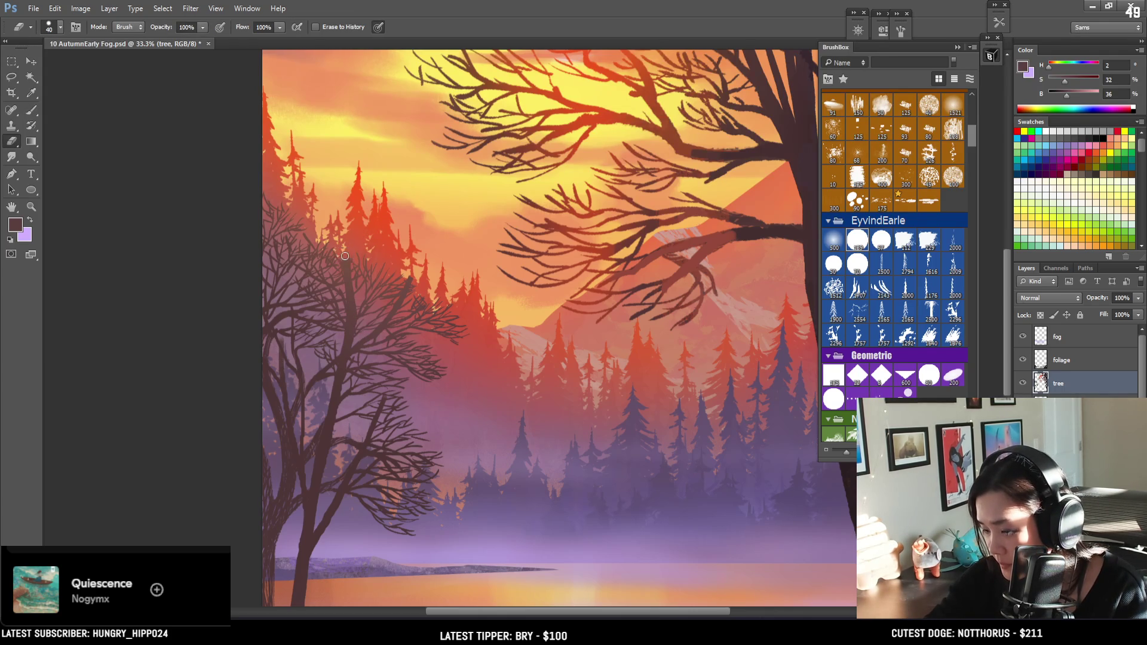
key("bracketleft")
key("b")
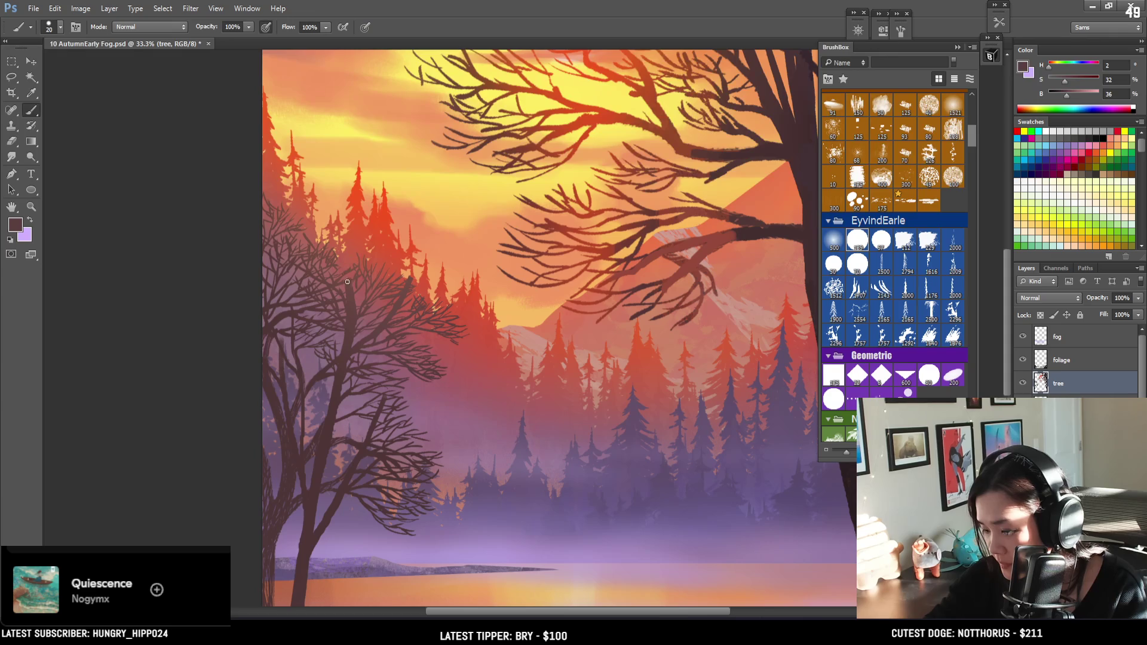
key("bracketleft")
key("bracketleft")
key("bracketleft")
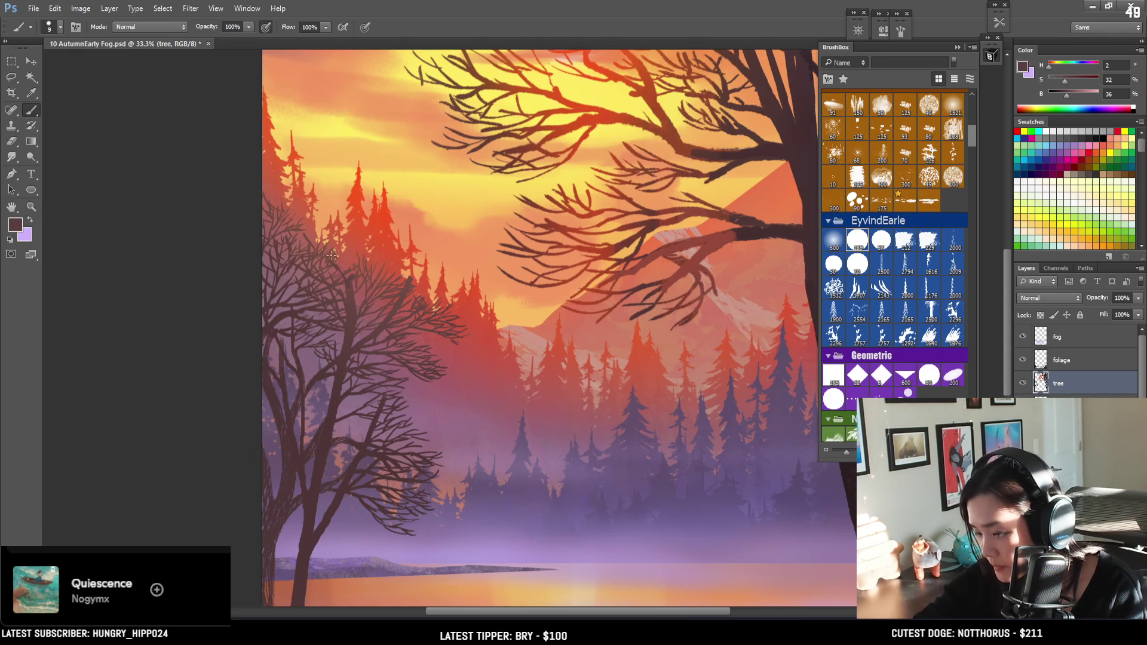
left_click(350, 299, "alt")
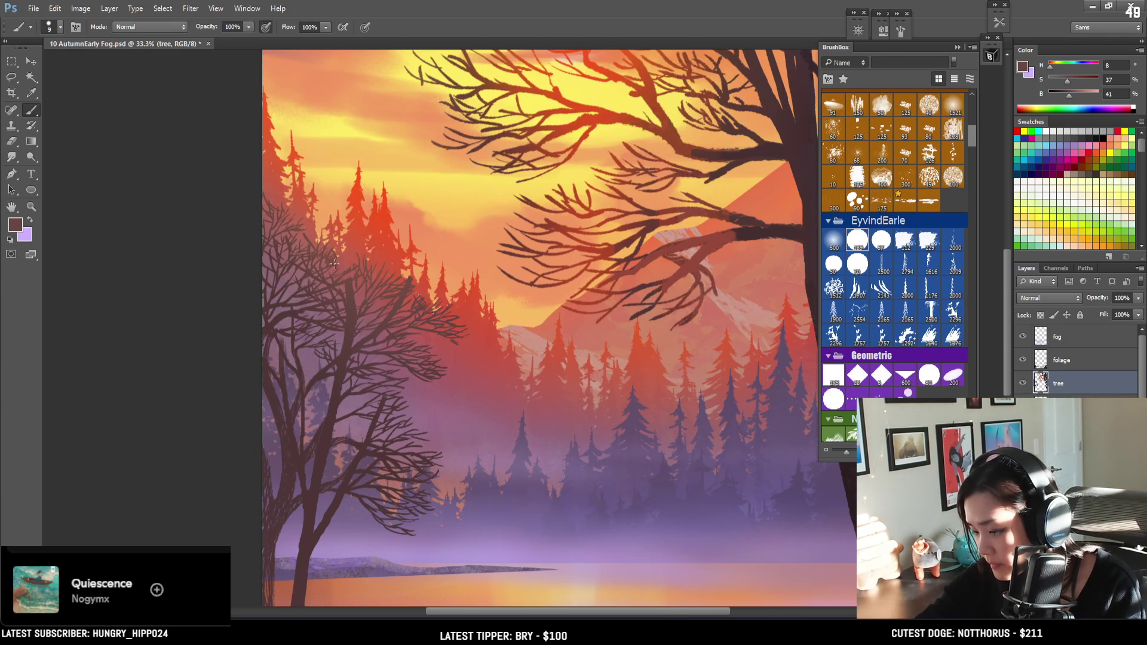
mouse_move(357, 237)
left_mouse_down()
mouse_move(349, 265)
mouse_move(362, 239)
left_mouse_up()
key("bracketleft")
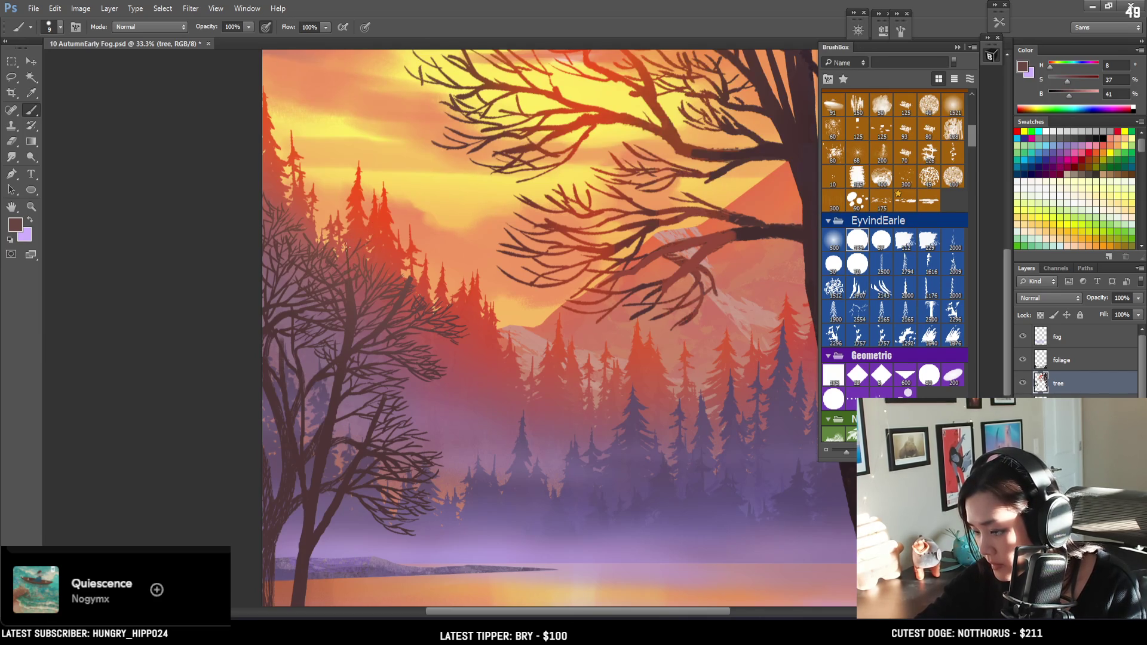
mouse_move(358, 239)
left_mouse_down()
mouse_move(347, 275)
mouse_move(332, 233)
left_mouse_up()
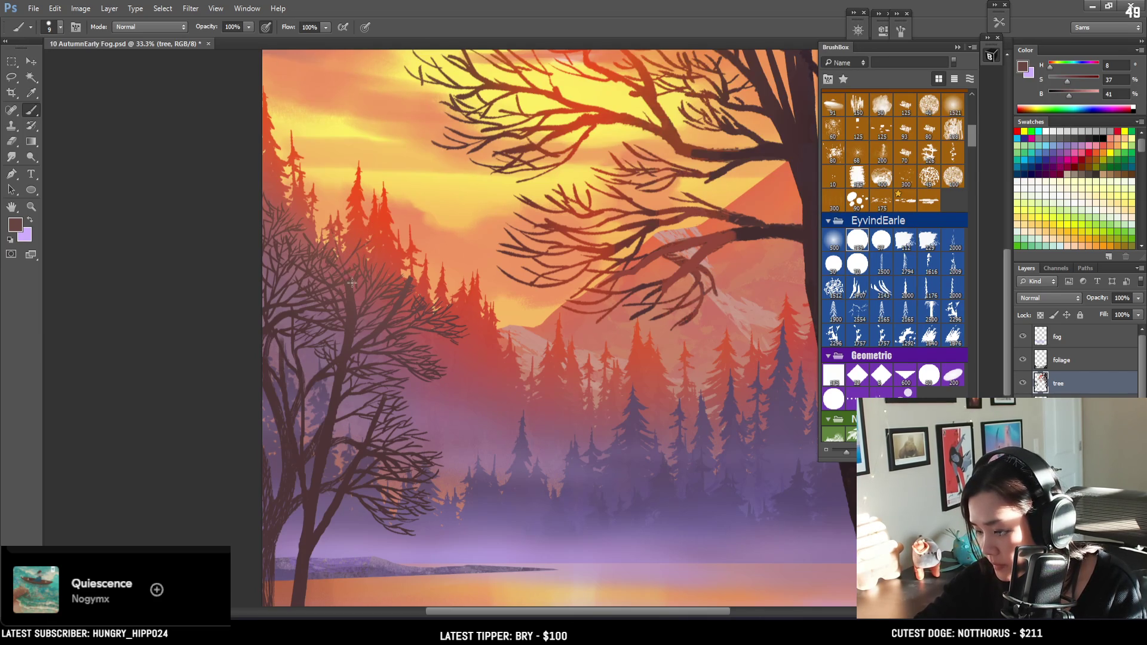
mouse_move(353, 286)
left_mouse_down()
mouse_move(350, 316)
mouse_move(366, 281)
mouse_move(344, 219)
left_mouse_up()
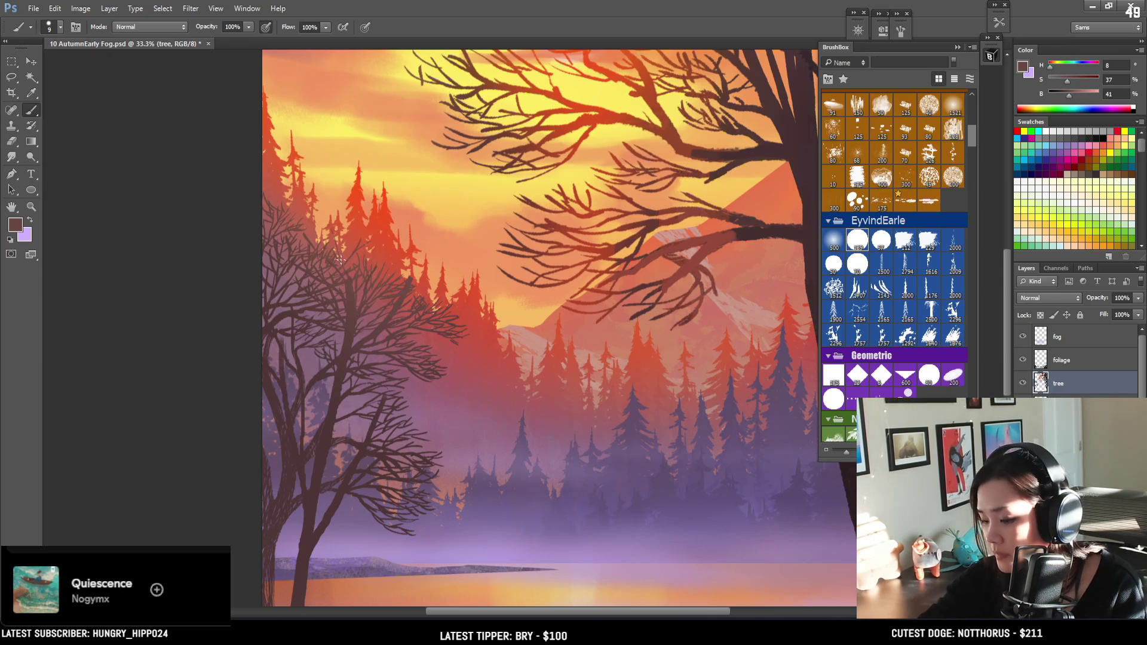
key("ctrl+minus")
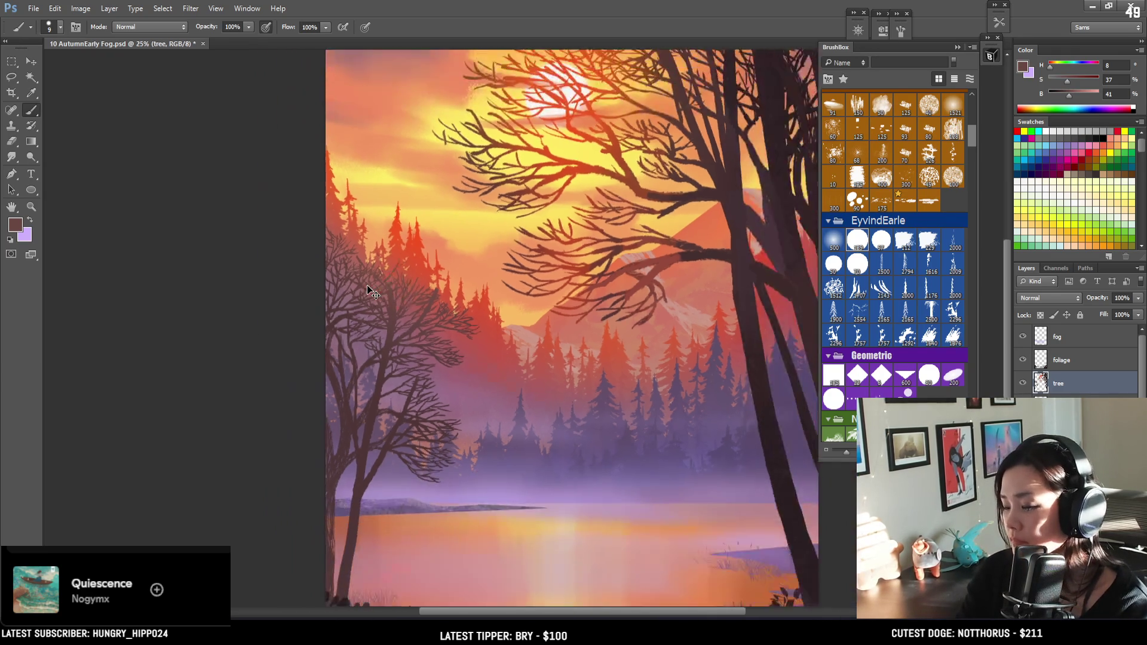
Zoom out to 16.7% and flip the canvas horizontally so the big dark trees sit on the left
key("ctrl+minus")
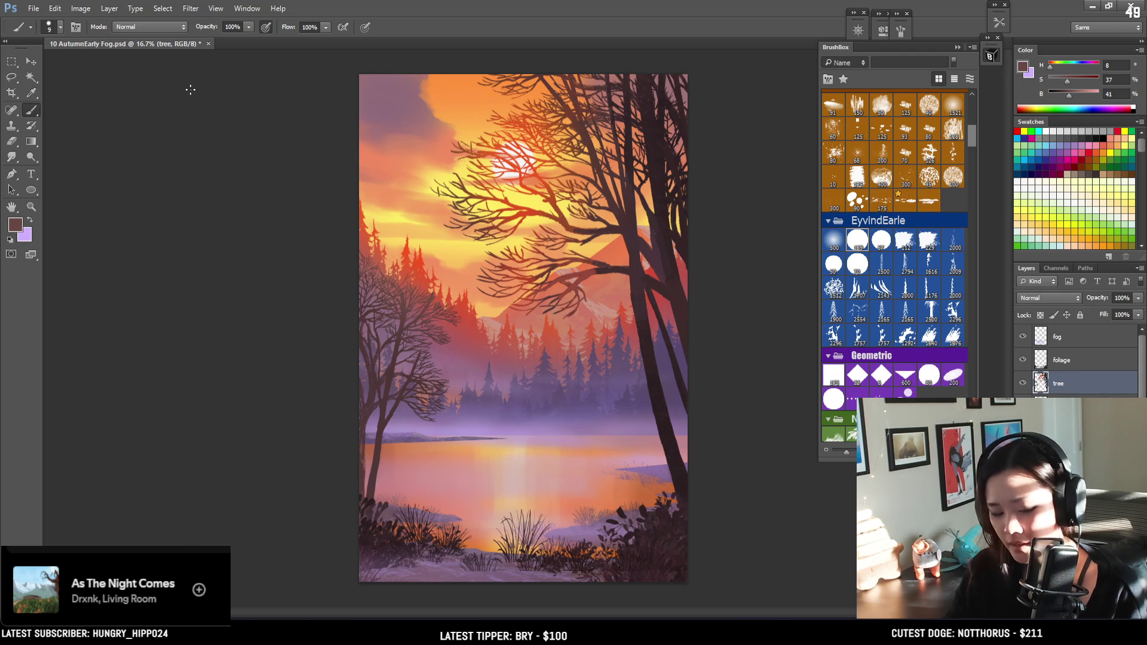
key("h")
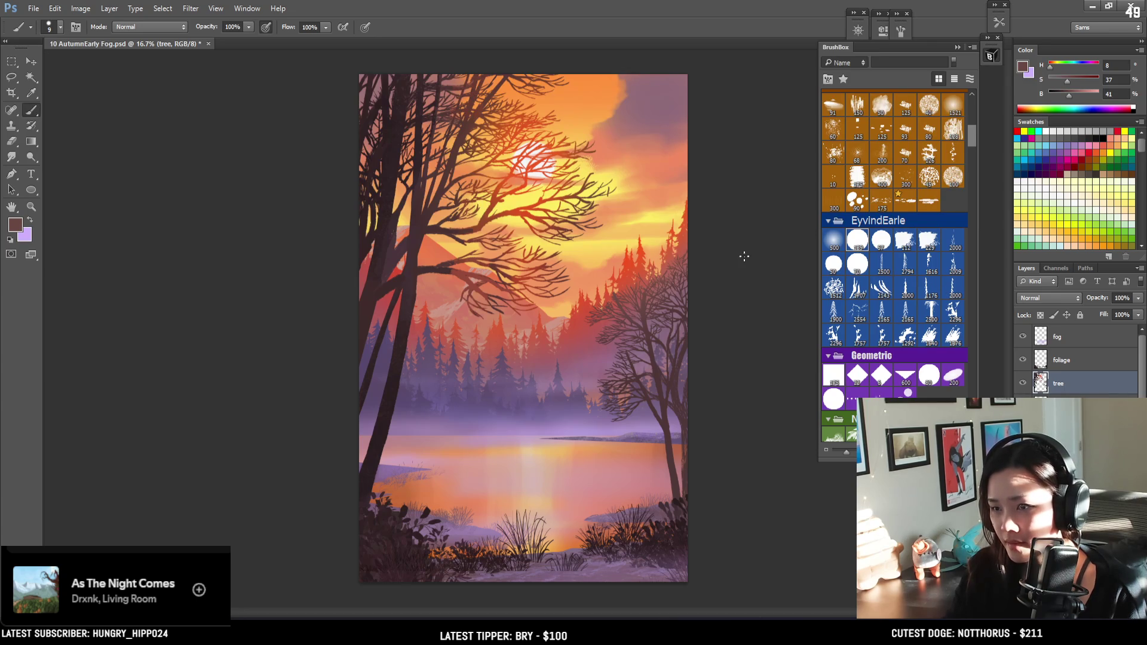
scroll(1075, 359, "down", 3)
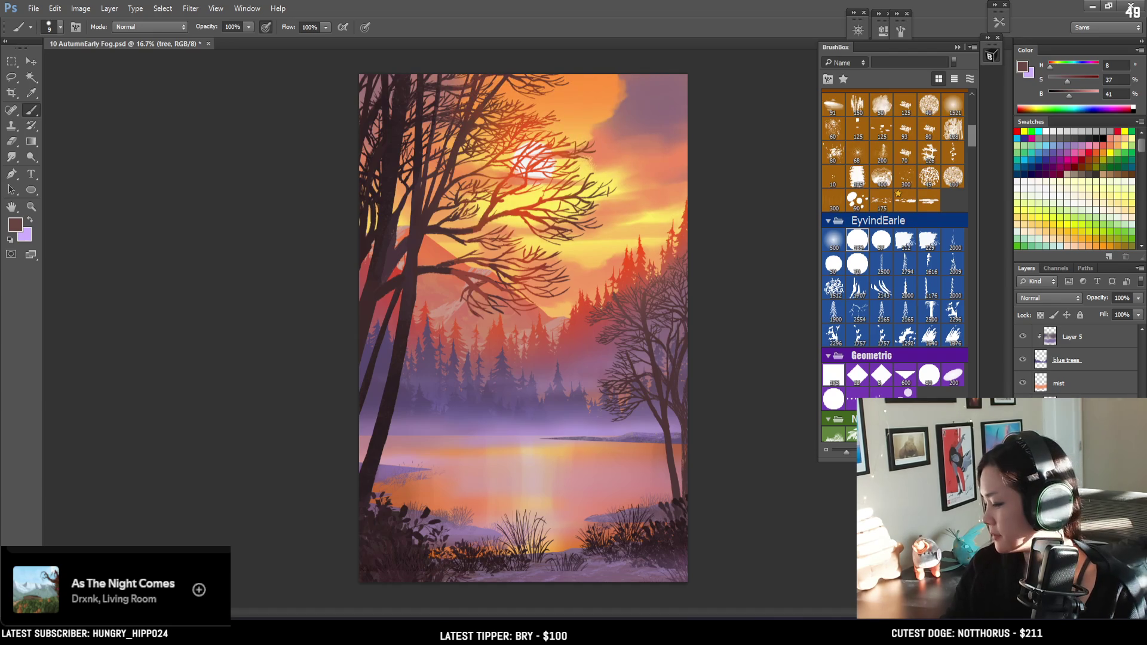
On the sun clouds layer, paint a soft purple-pink cloud at the top of the sky
key("alt+bracketleft")
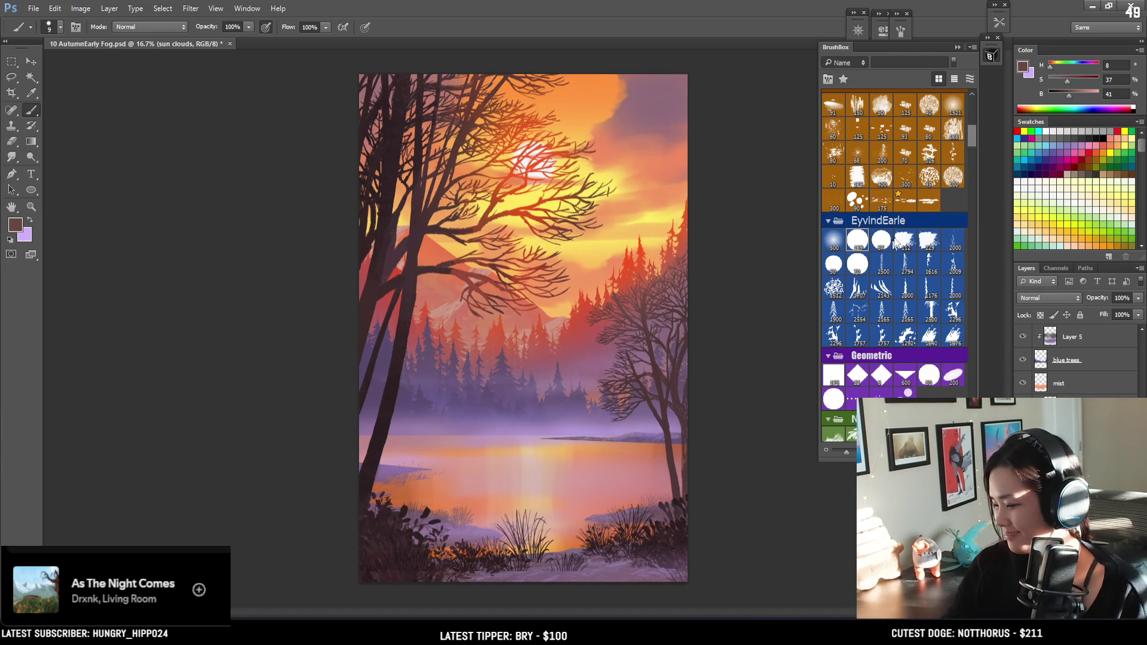
scroll(925, 263, "up", 5)
left_click(898, 285)
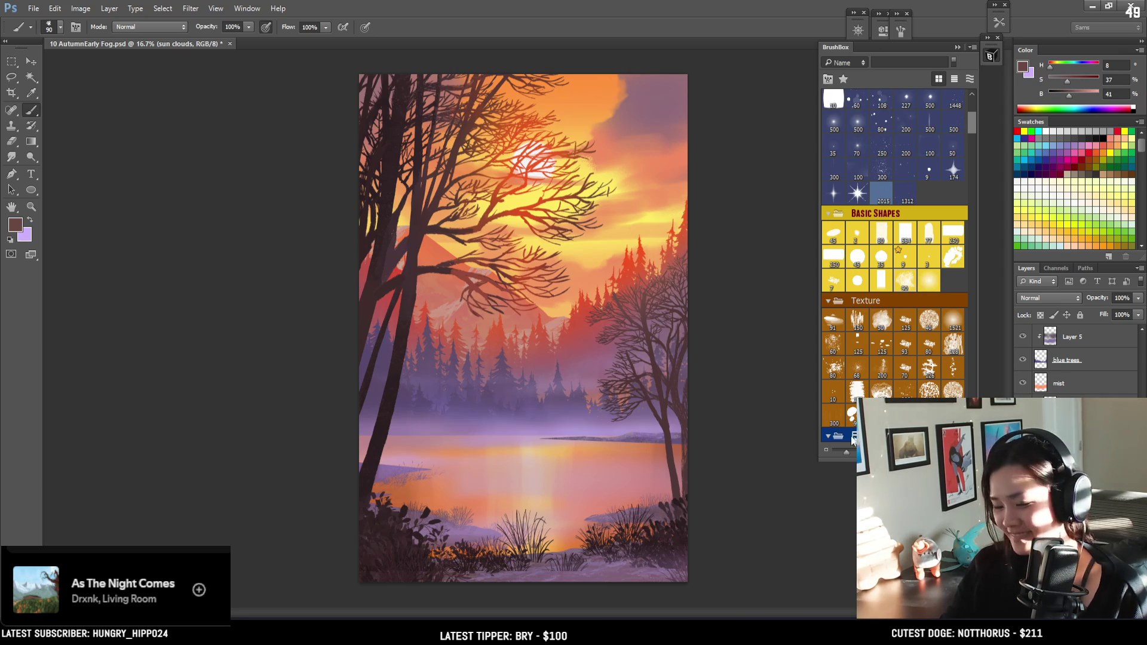
left_click(635, 90, "alt")
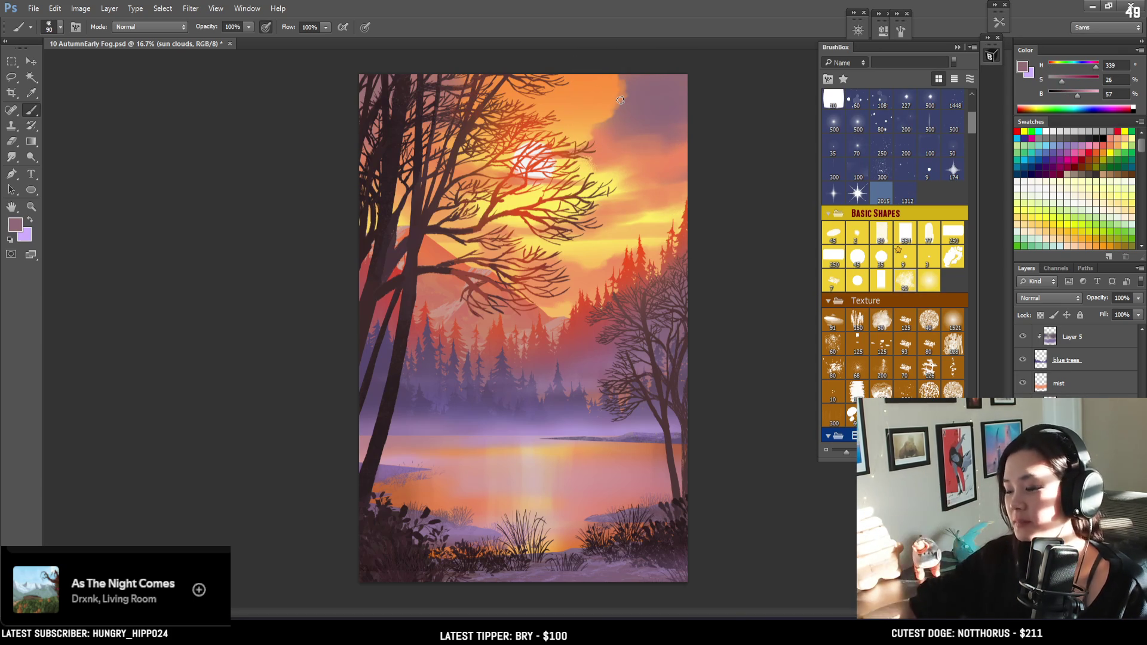
left_click(628, 89, "alt")
key("]")
key("]")
key("]")
mouse_move(628, 89)
left_mouse_down()
mouse_move(597, 120)
mouse_move(613, 83)
mouse_move(609, 98)
left_mouse_up()
left_click(612, 84, "alt")
key("bracketleft")
key("bracketleft")
key("bracketleft")
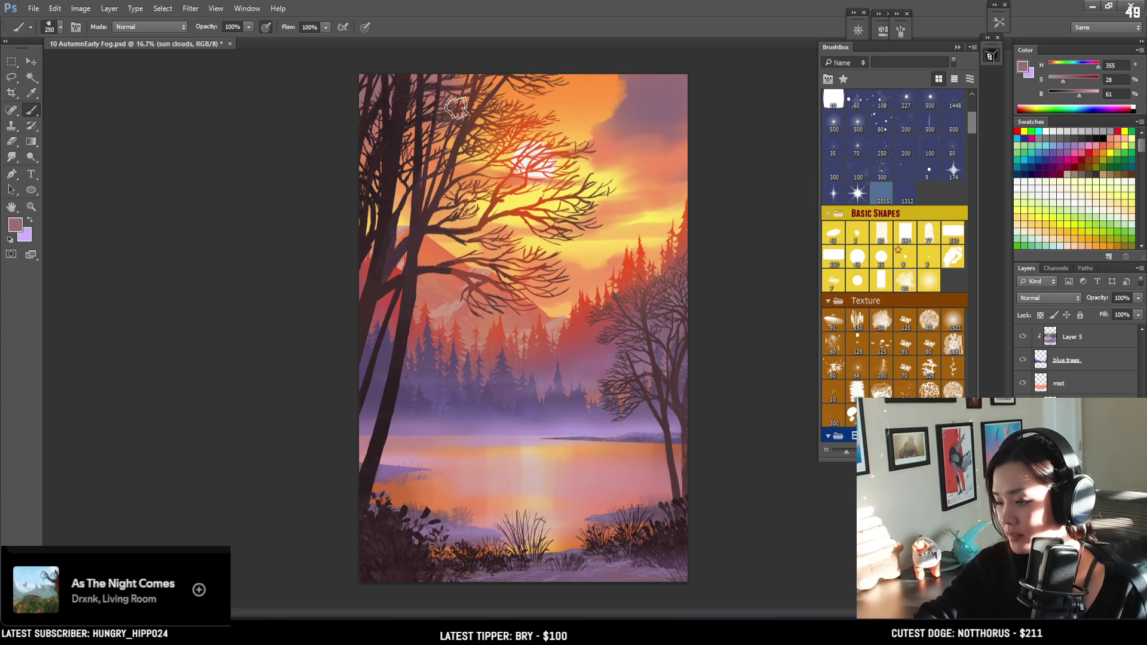
key("bracketright")
key("bracketright")
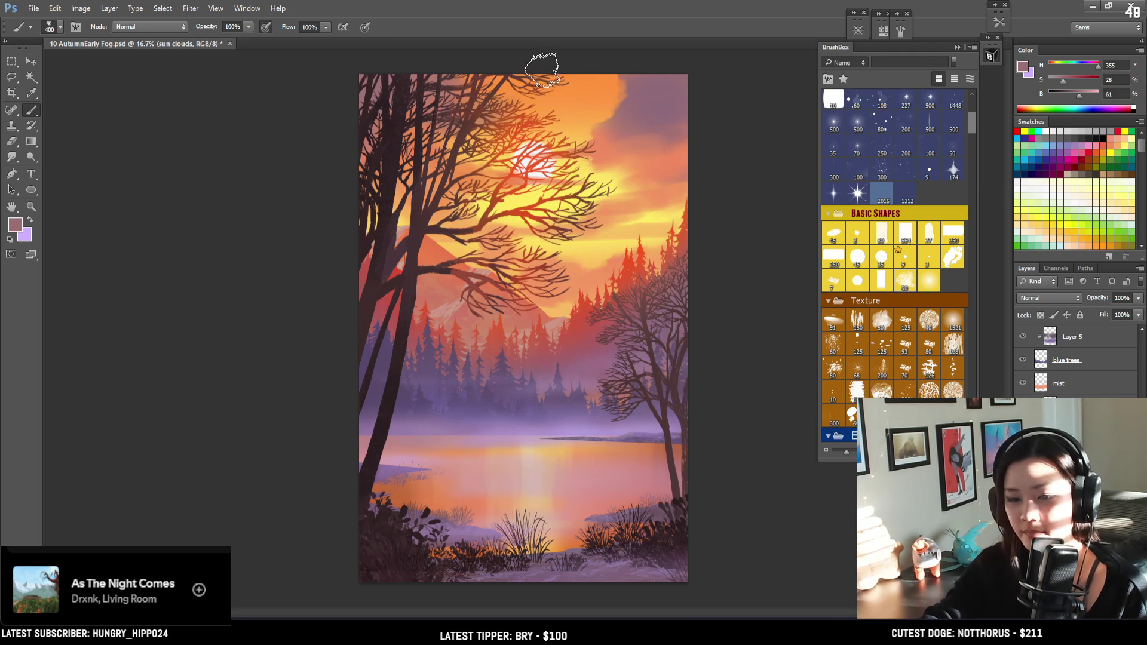
Repaint the upper sky in warm pinkish orange, sampling colours from the sky
key("e")
left_click(909, 283)
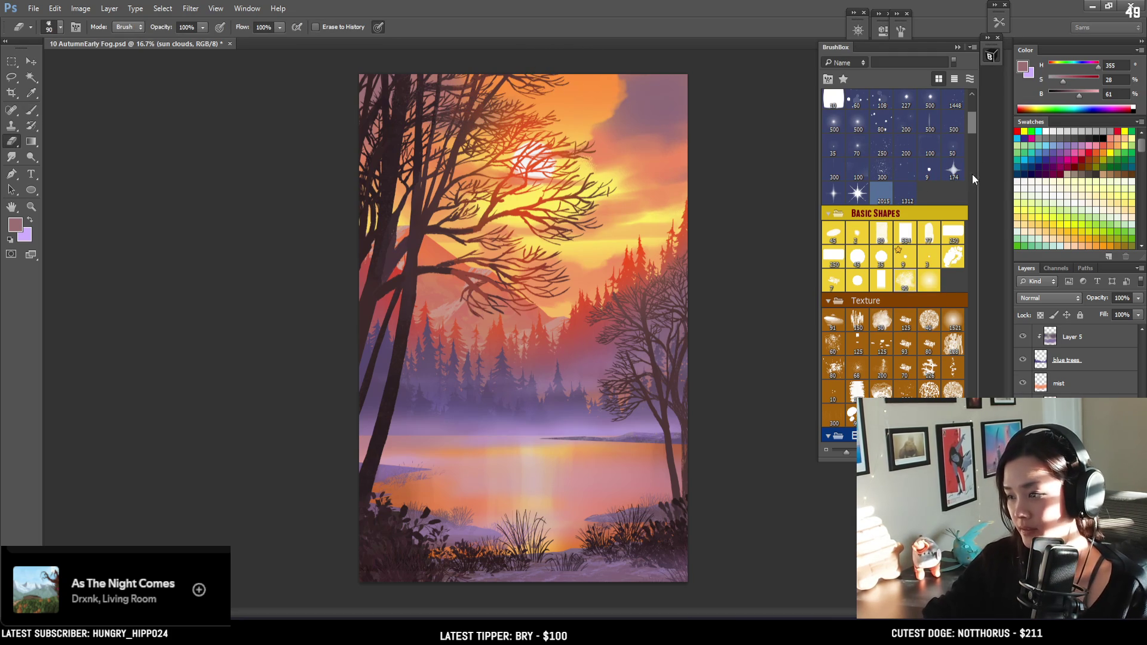
key("bracketright")
key("bracketright")
key("bracketright")
key("bracketright")
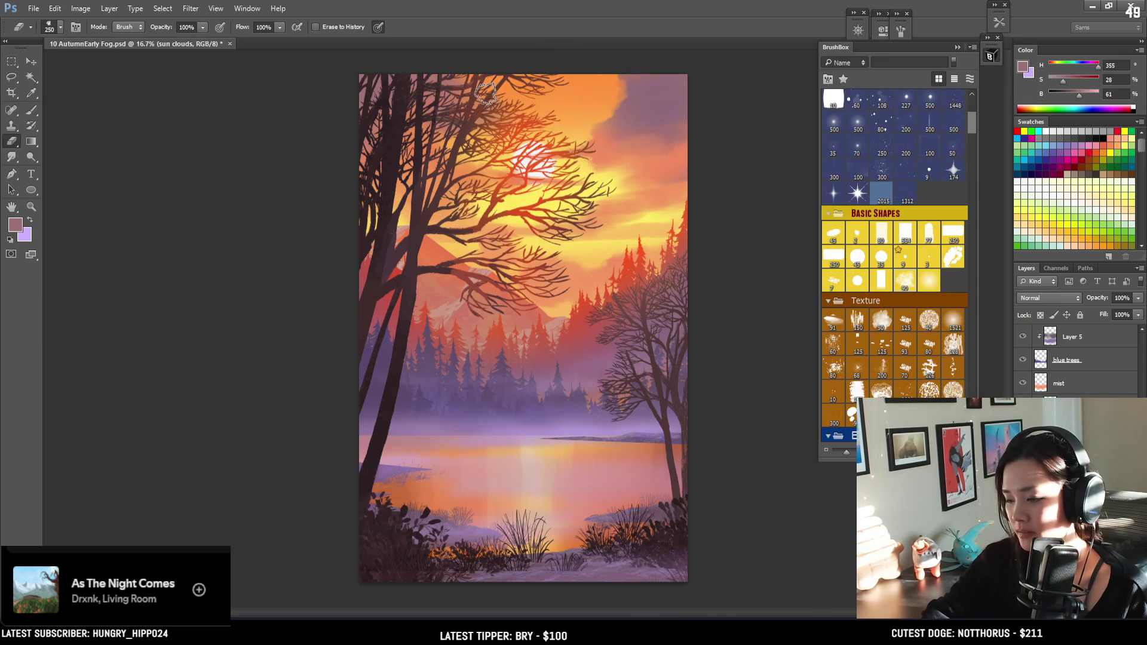
key("b")
left_click(610, 125, "alt")
left_click_drag(583, 82, 589, 133)
key("bracketleft")
key("bracketleft")
key("bracketleft")
left_click(545, 143, "alt")
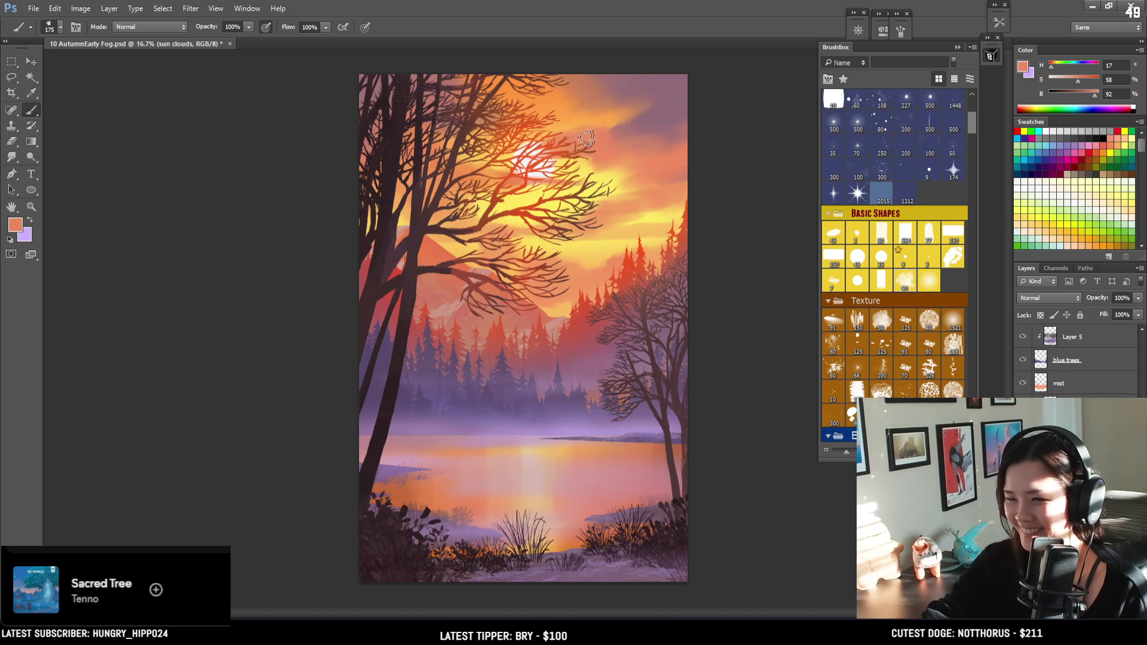
Erase a lighter streak across the upper-right sky, then sample its warm orange with a 300 px brush
key("e")
key("bracketleft")
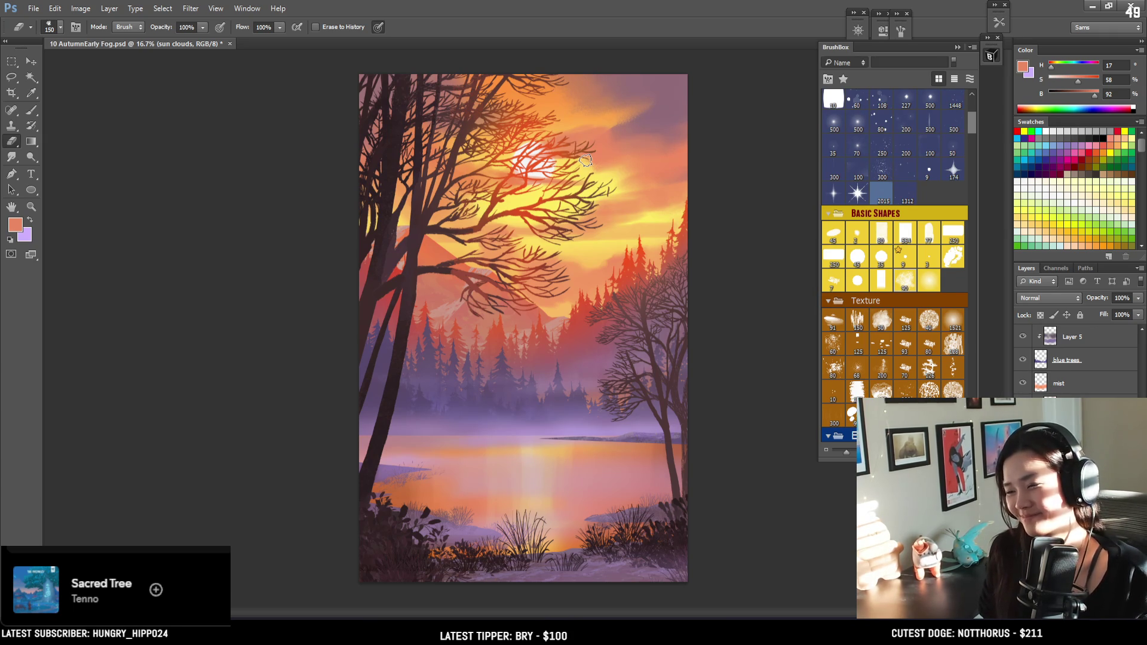
key("bracketright")
key("bracketright")
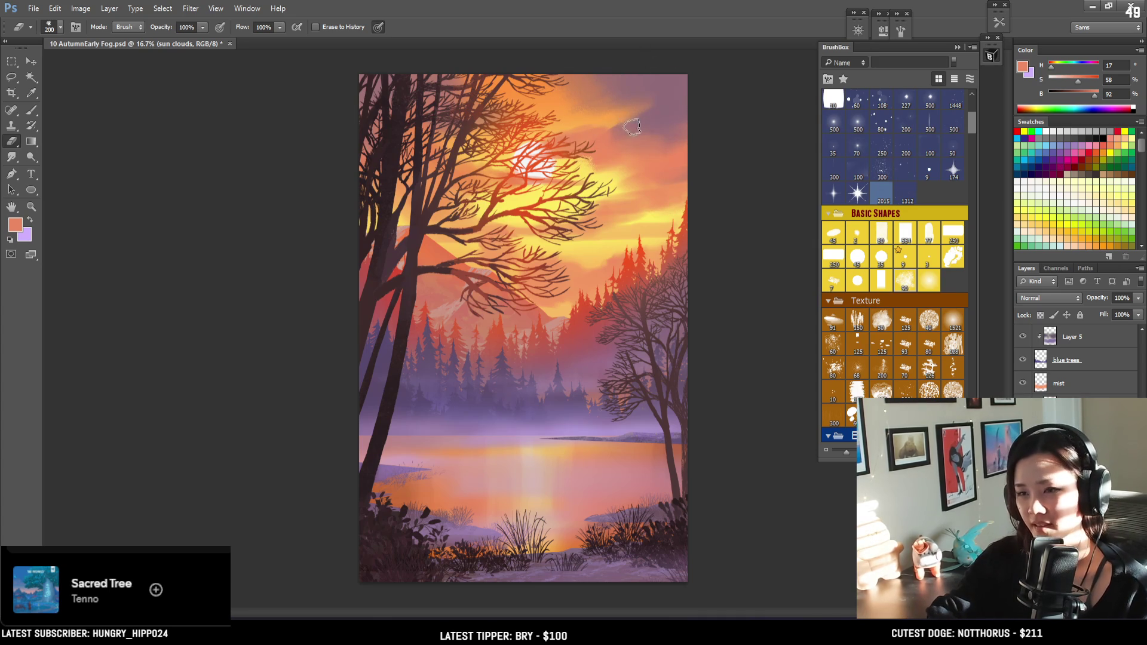
left_click_drag(617, 121, 666, 108)
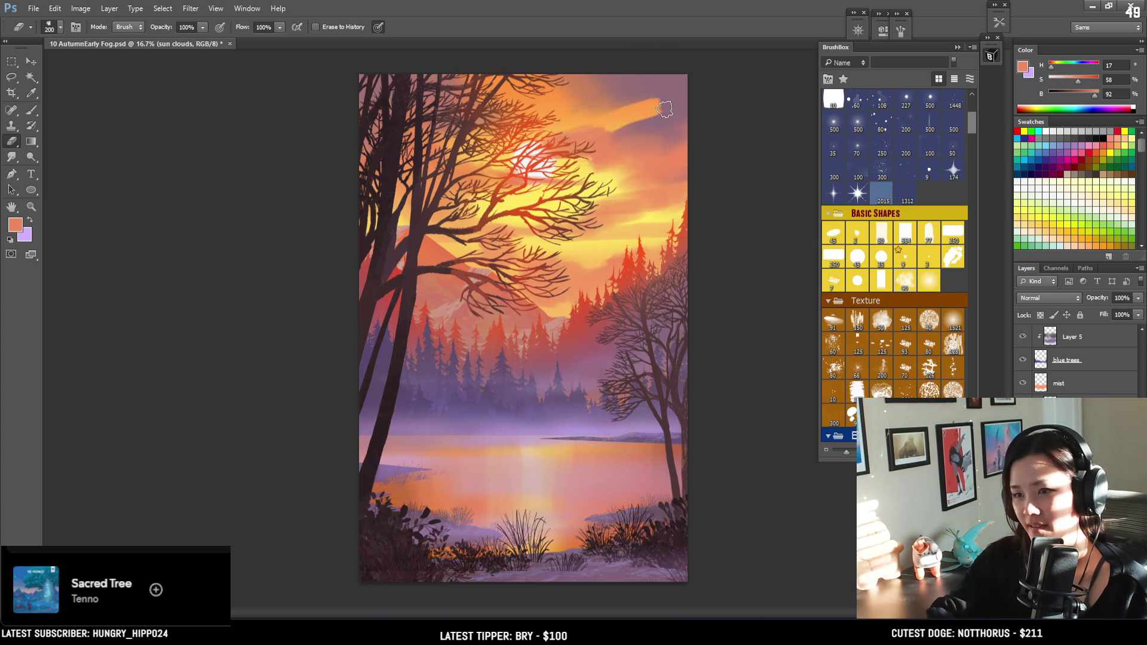
key("b")
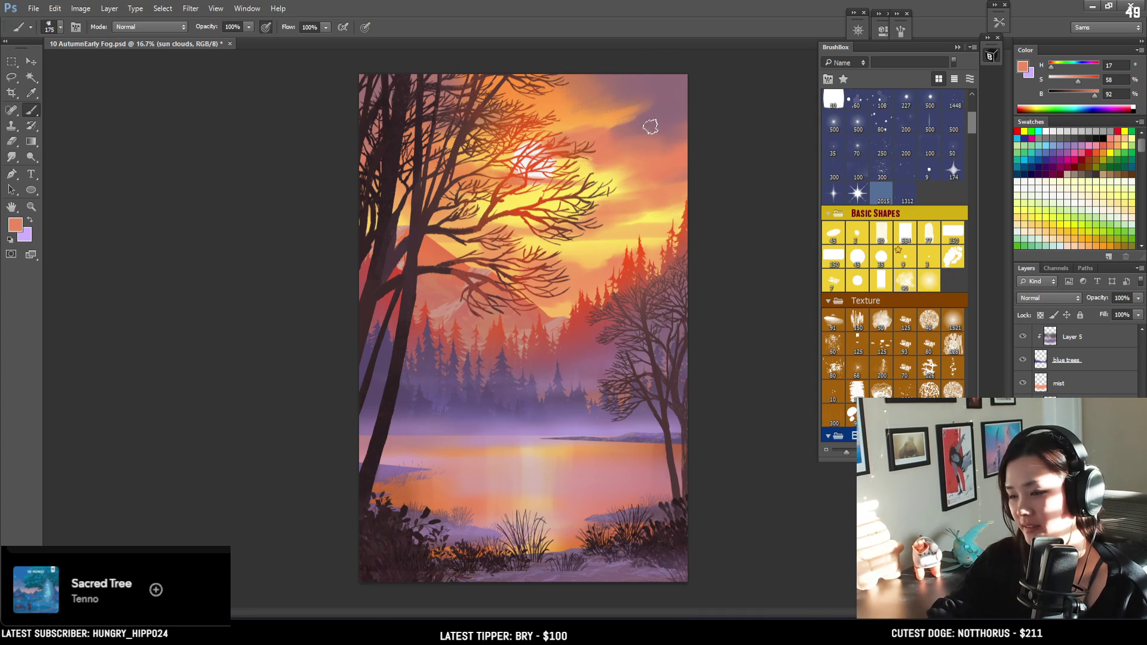
left_click(647, 128, "alt")
left_click(614, 154, "alt")
left_click_drag(613, 154, 610, 144)
key("bracketright")
key("bracketright")
key("bracketright")
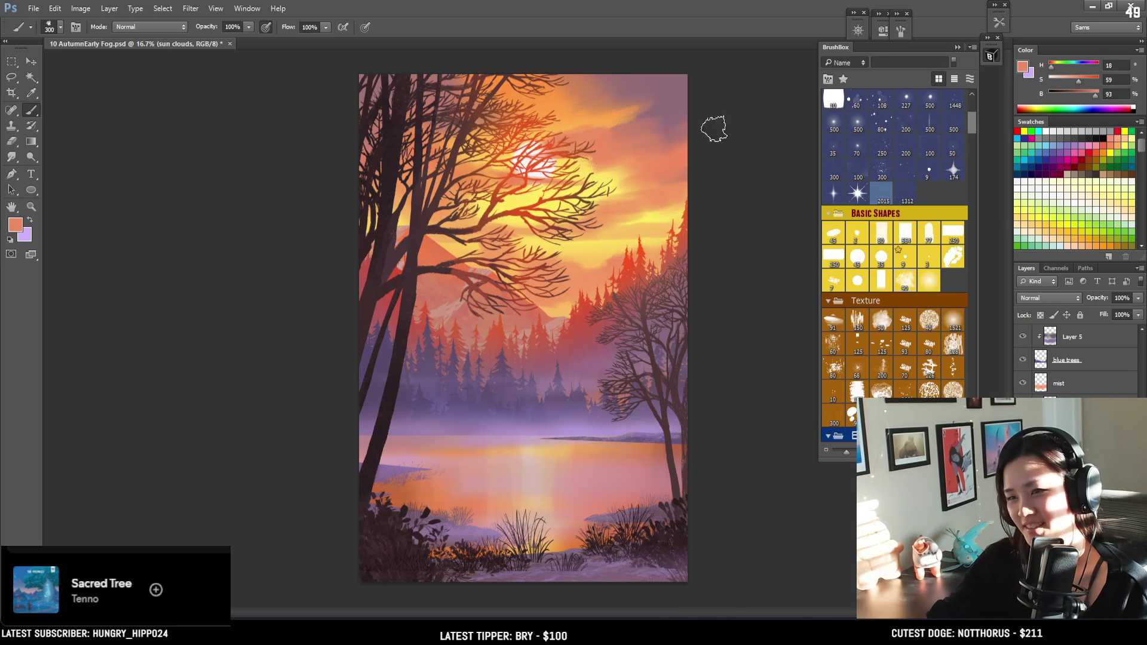
Sample purple from the upper sky, then orange above the forest, enlarging the brush to 500
left_click(661, 116, "alt")
key("bracketright")
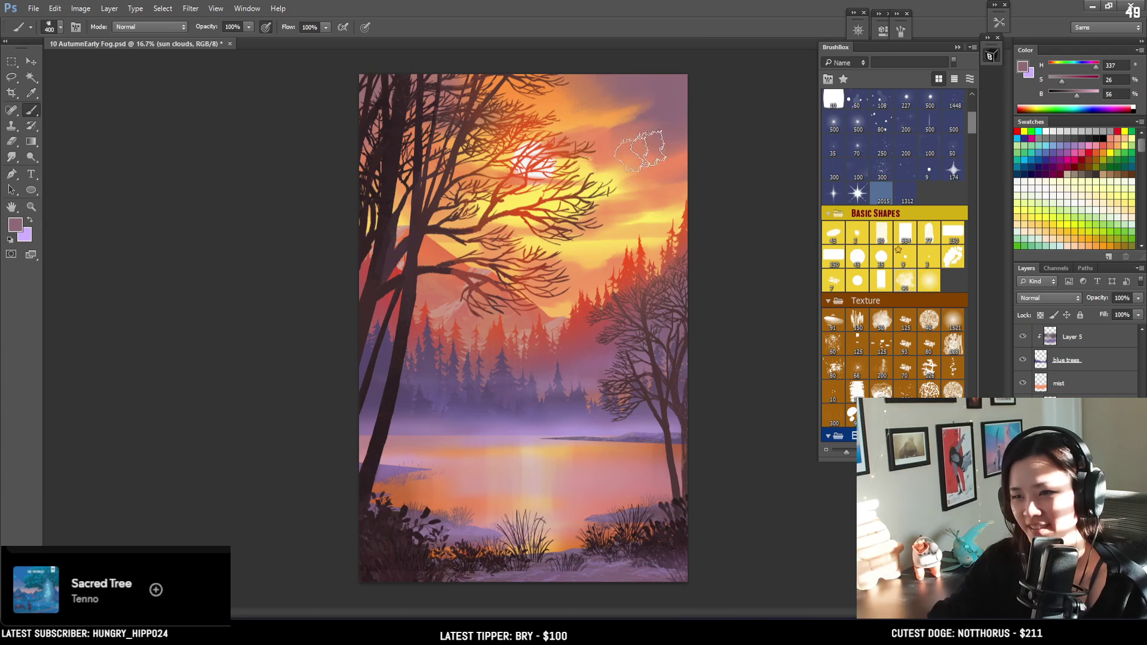
key("e")
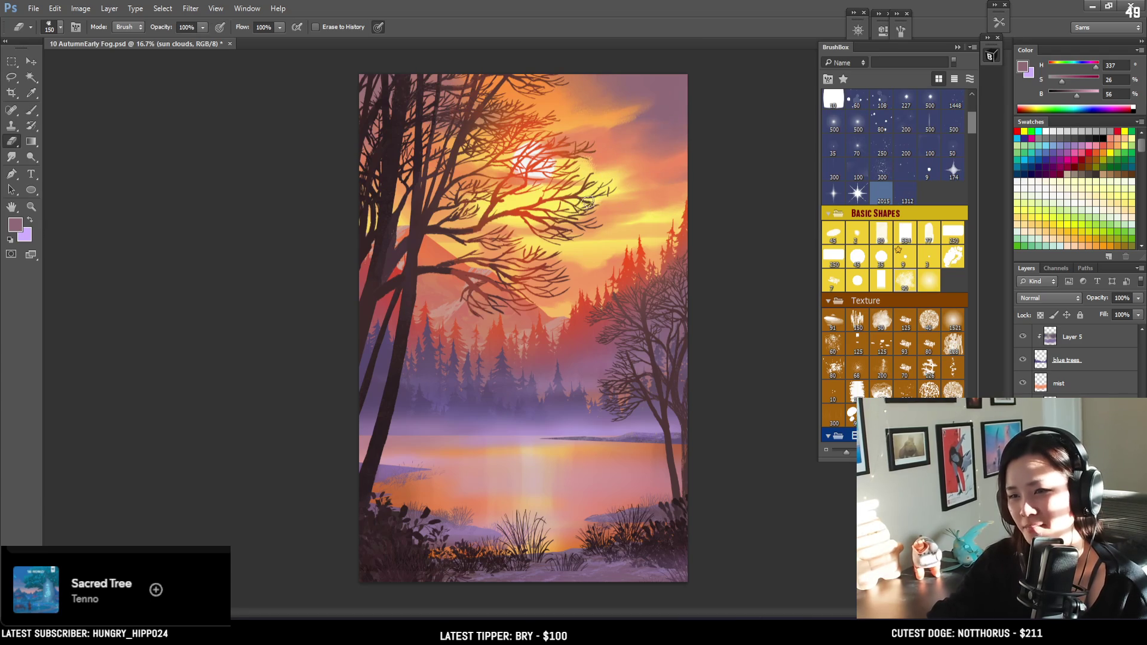
key("bracketright")
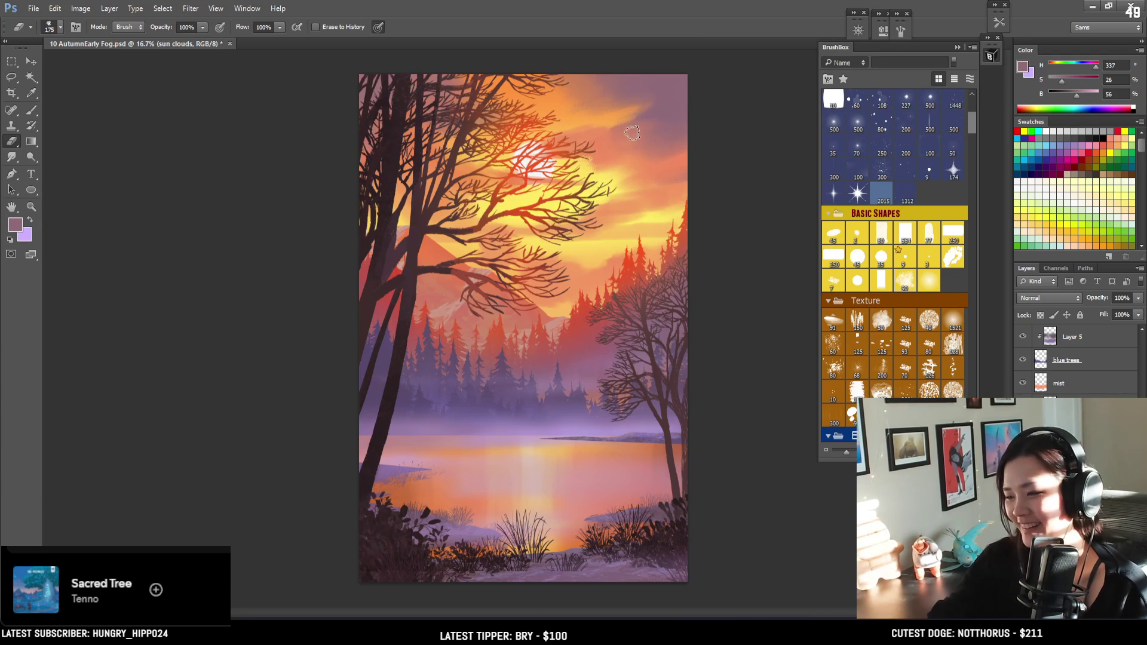
key("bracketright")
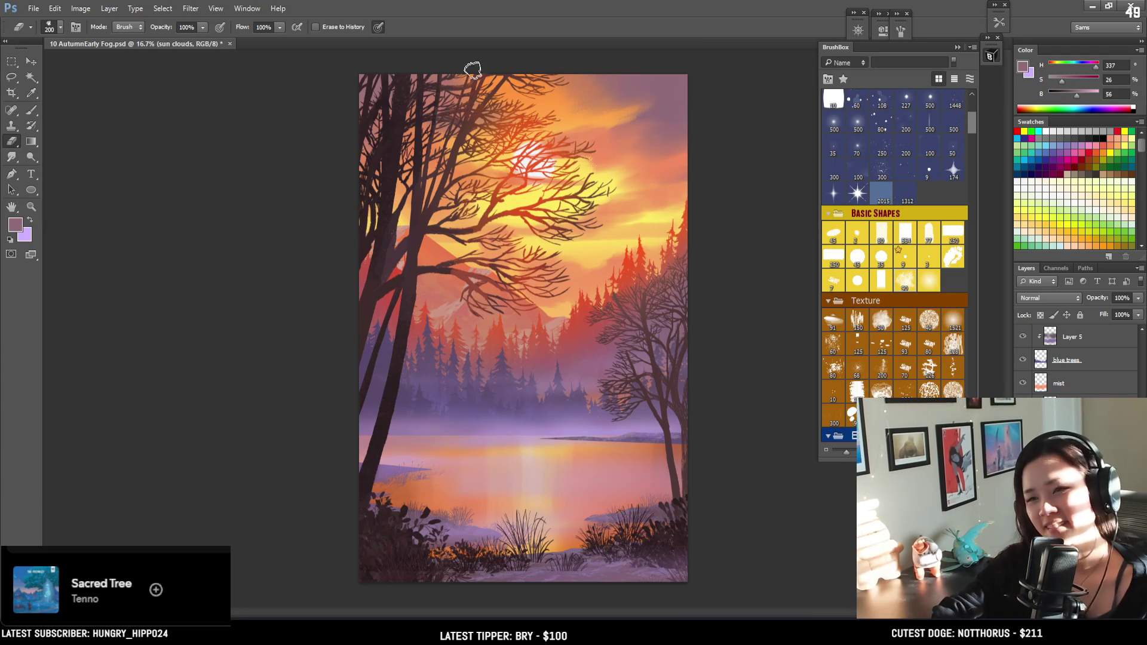
key("b")
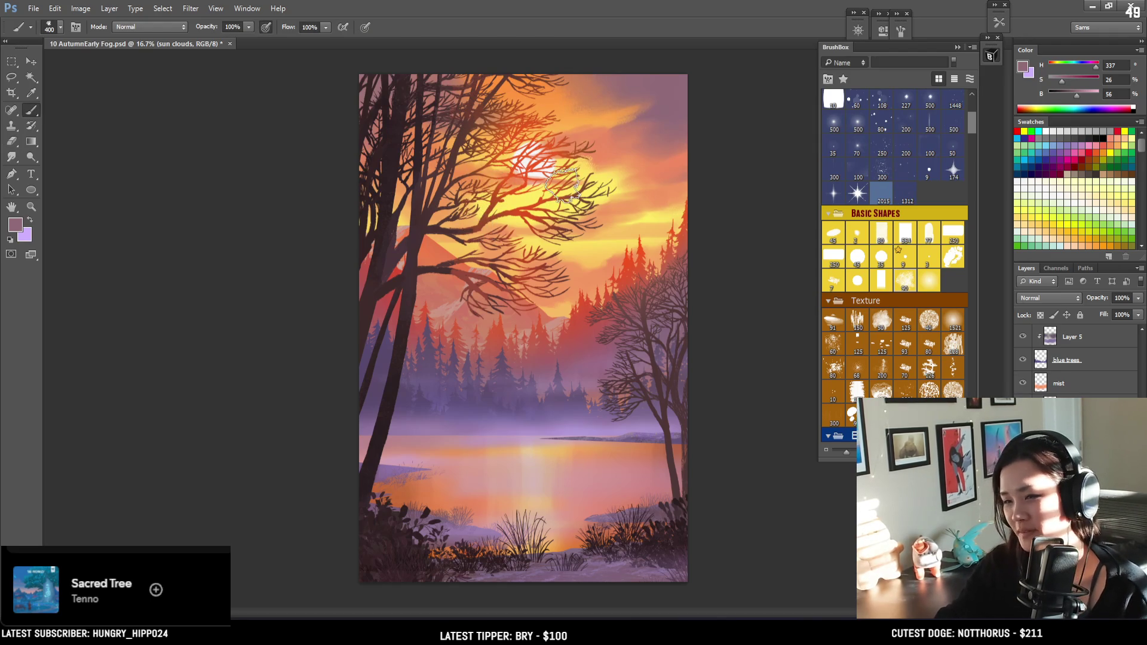
left_click(582, 275, "alt")
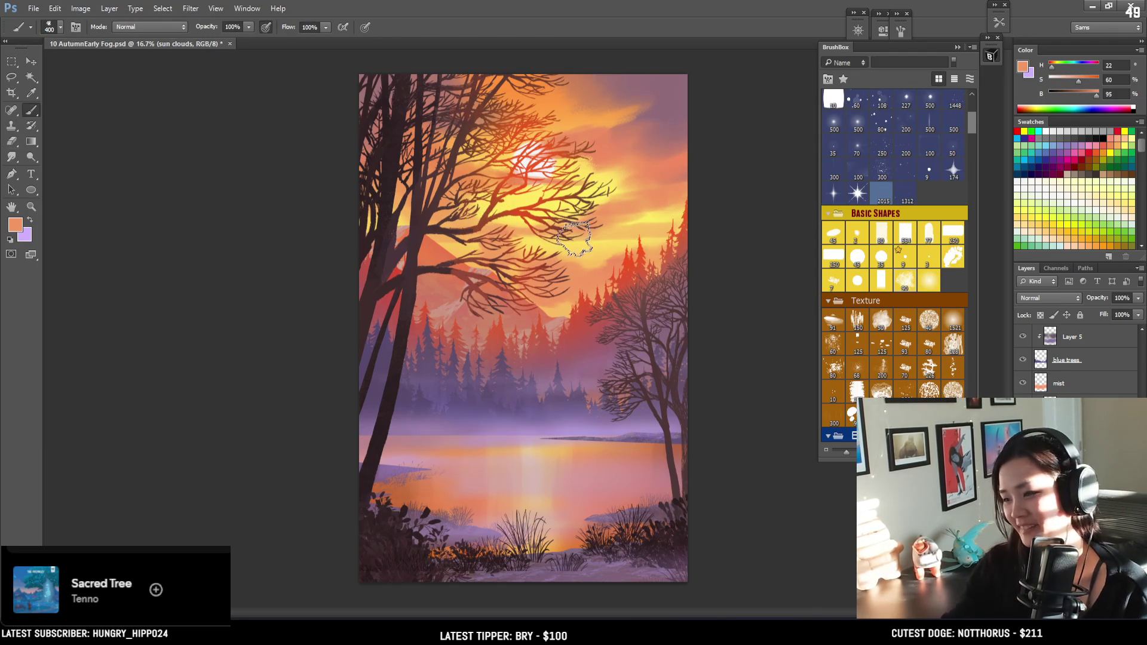
key("bracketright")
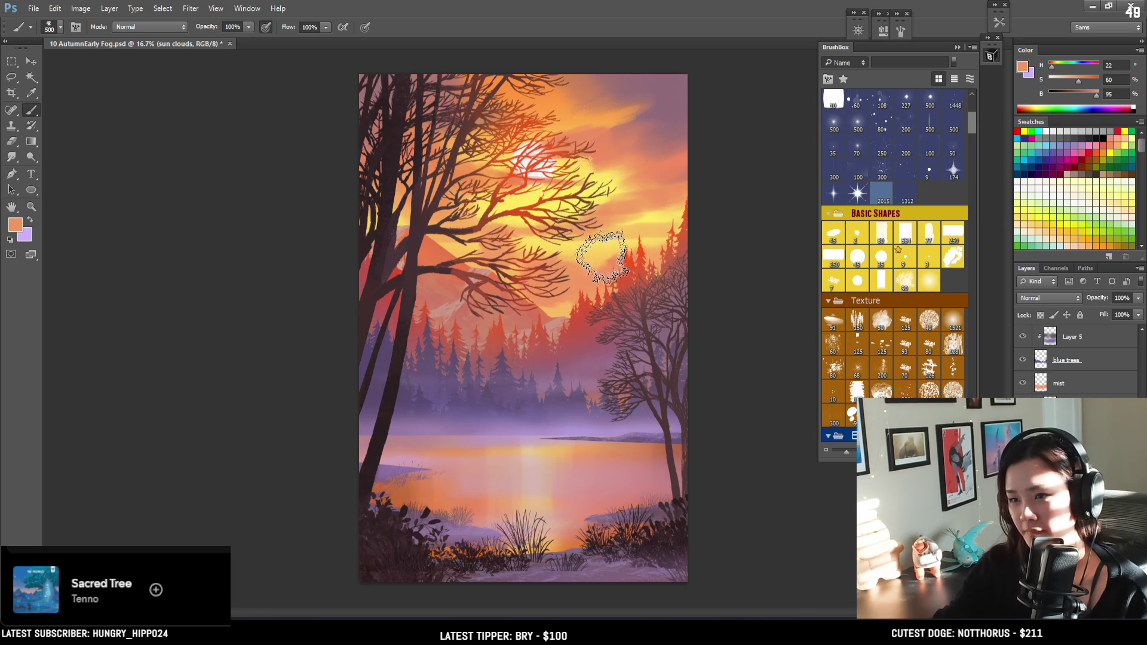
Sample a muted mauve from the upper sky with a 200 px brush and select the blue trees layer
key("e")
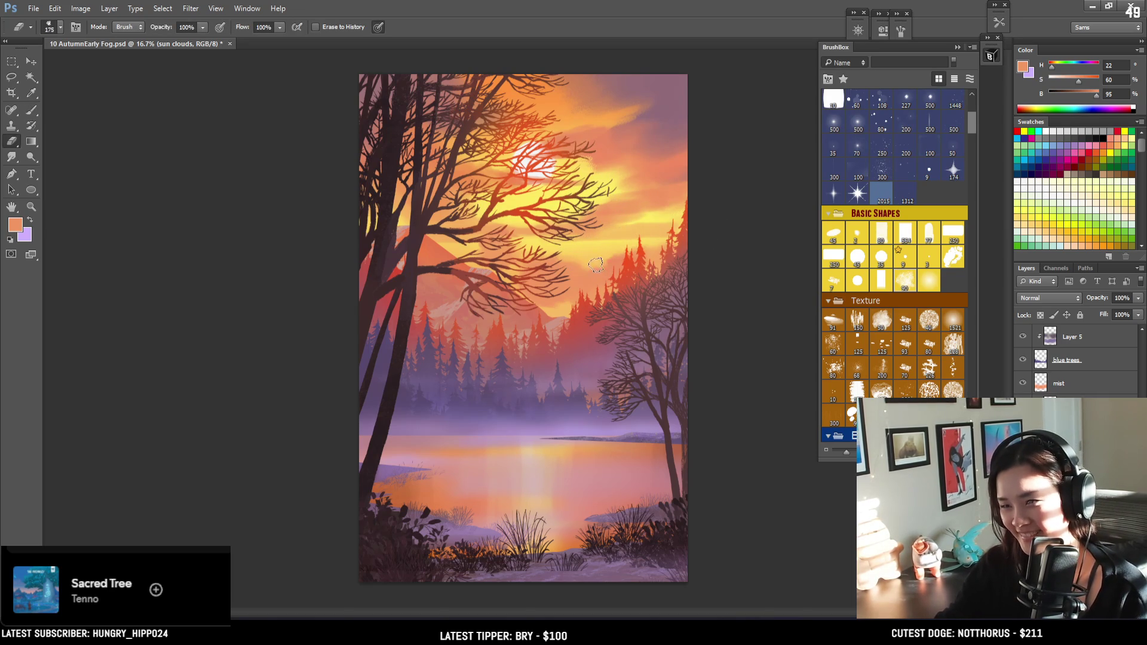
key("bracketright")
key("bracketright")
key("bracketright")
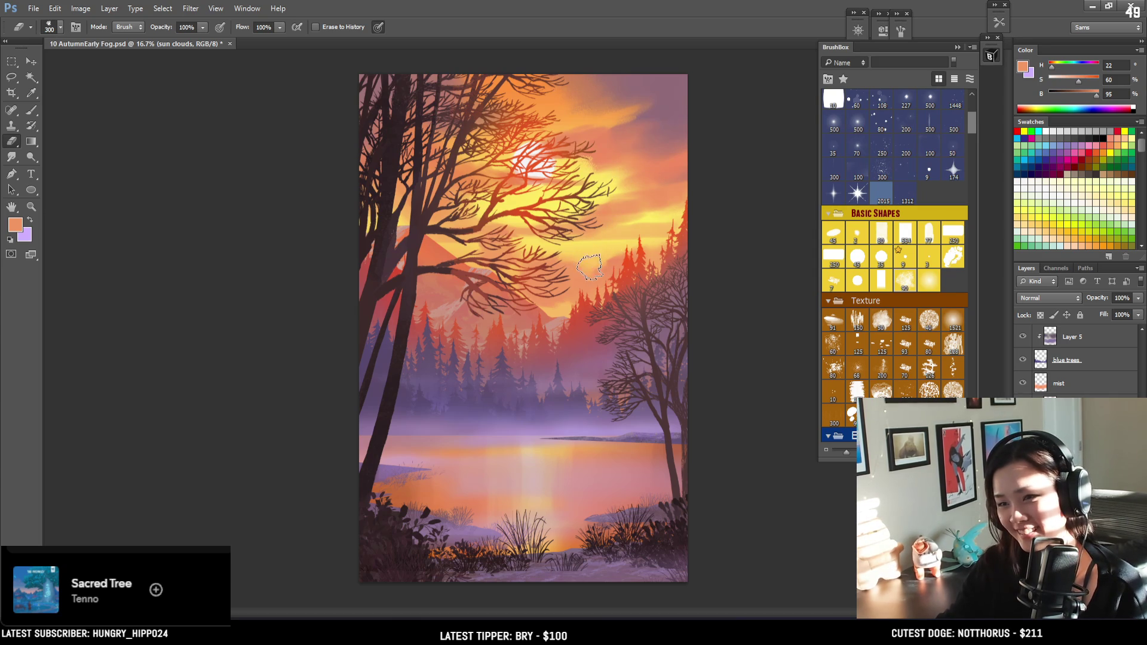
key("bracketleft")
key("bracketleft")
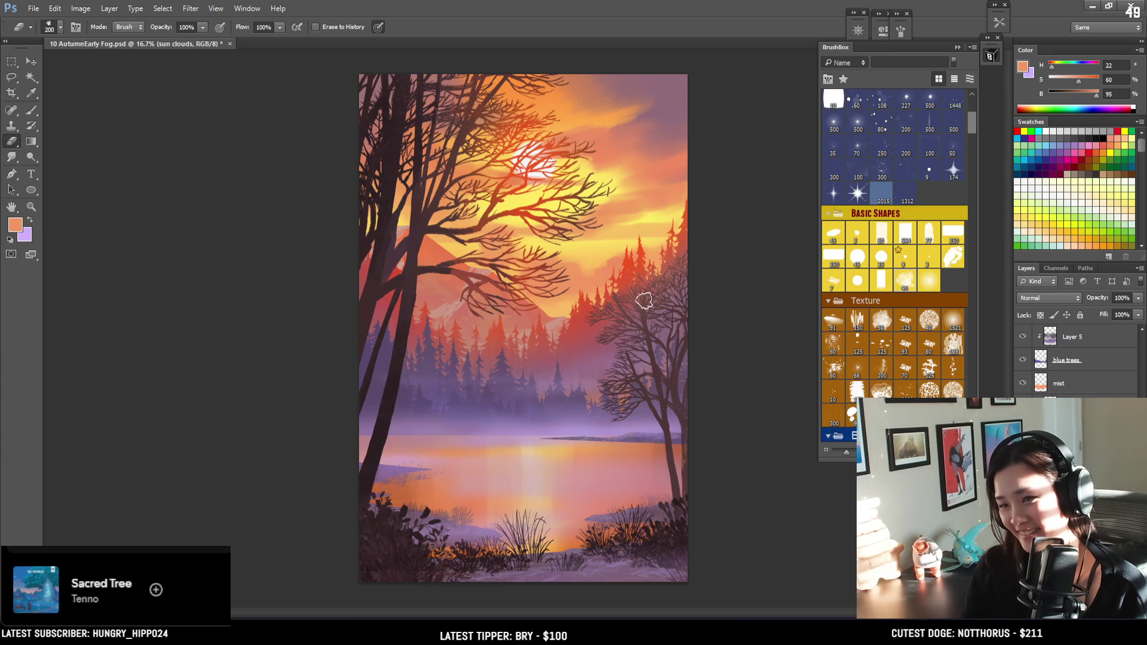
key("bracketleft")
key("bracketleft")
key("bracketleft")
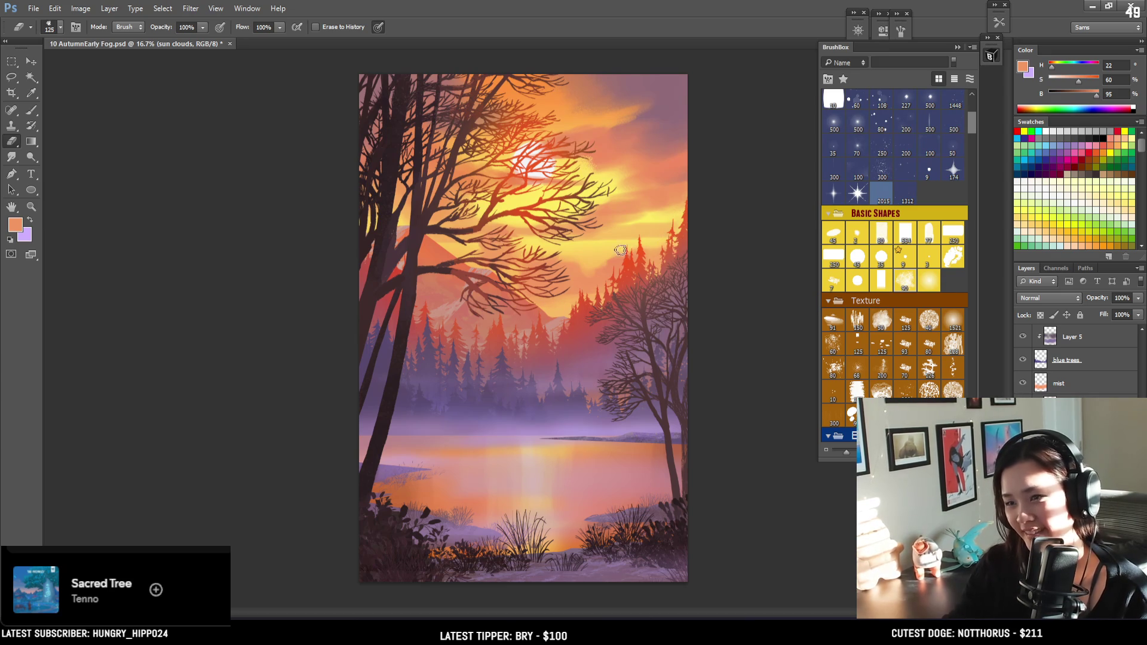
key("bracketright")
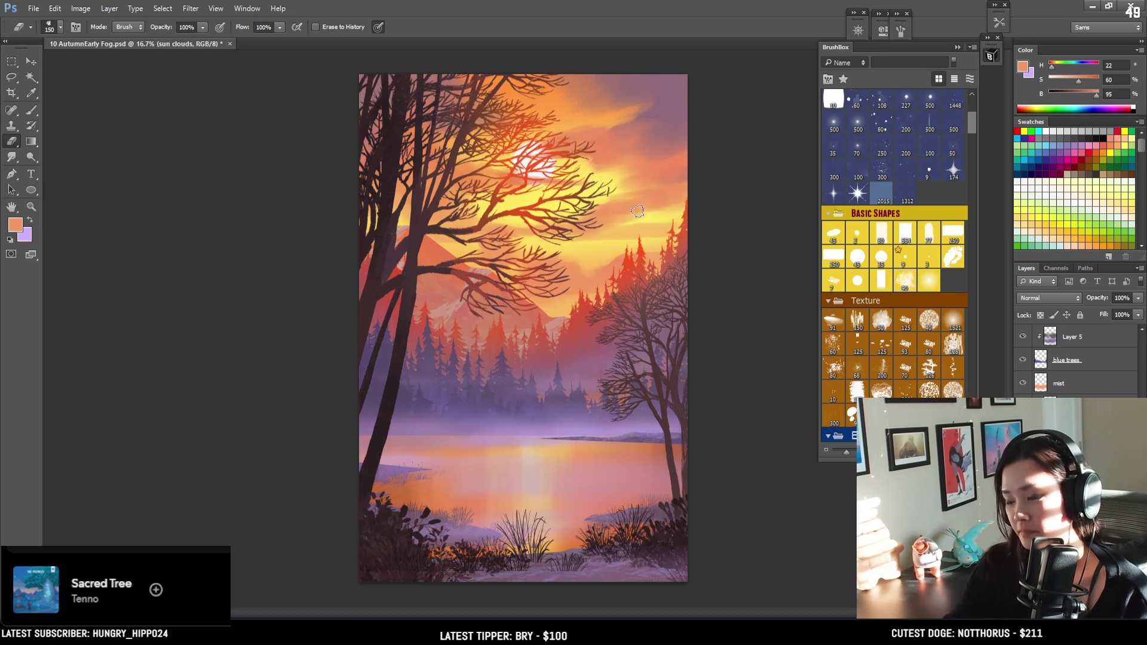
key("bracketright")
key("bracketright")
key("bracketright")
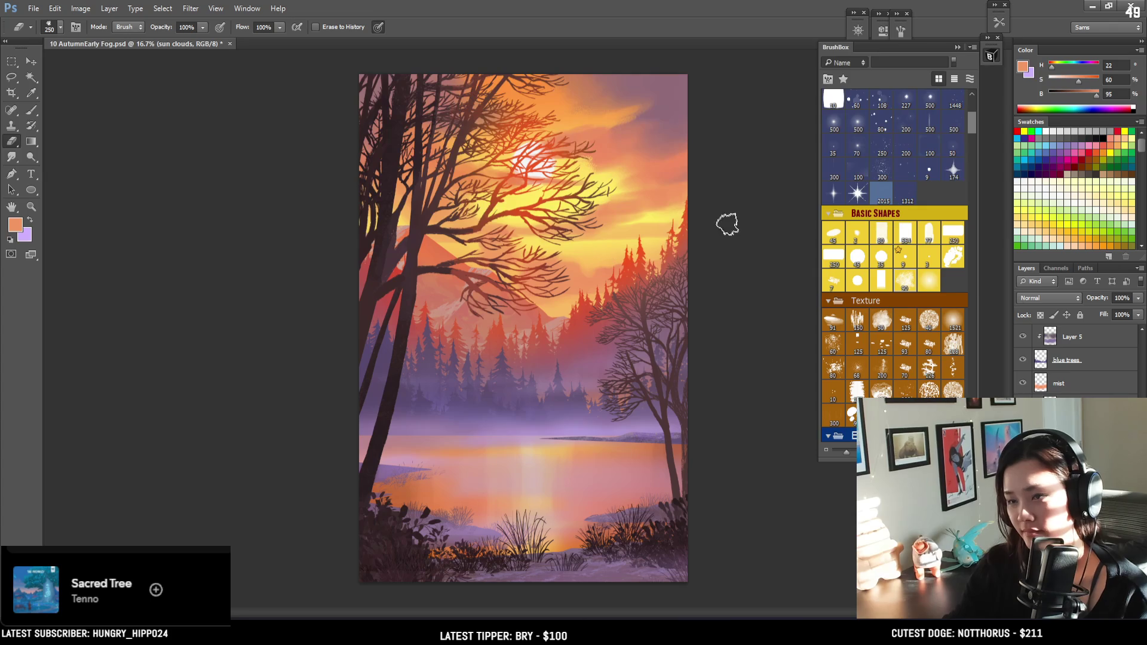
key("b")
left_click(664, 110, "alt")
key("bracketright")
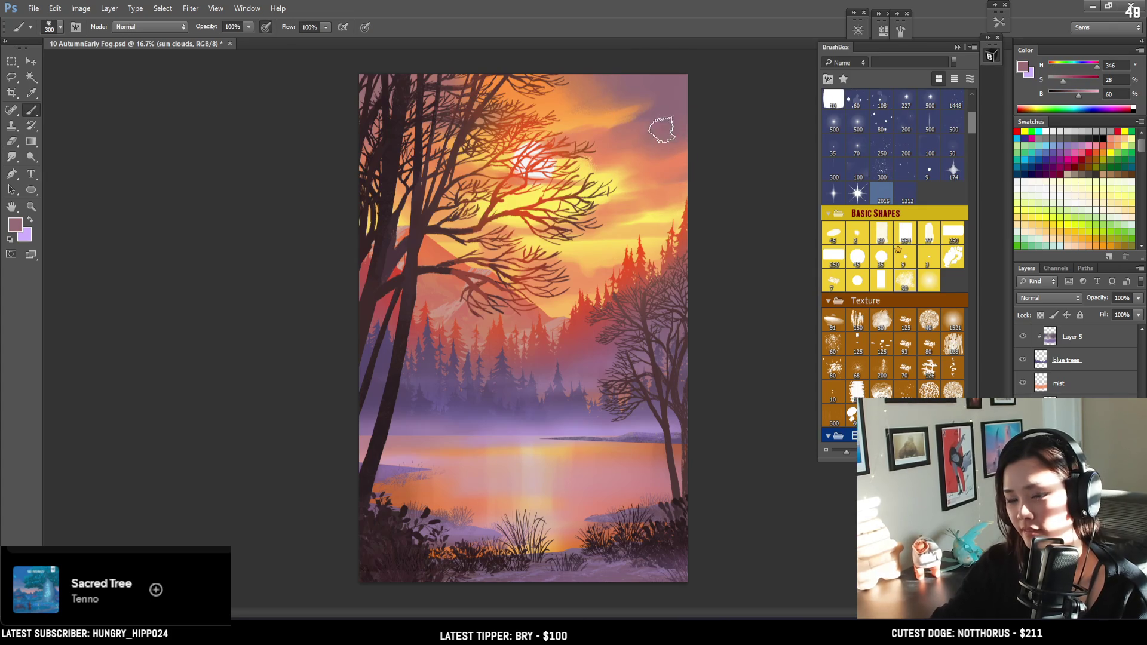
key("bracketleft")
key("bracketleft")
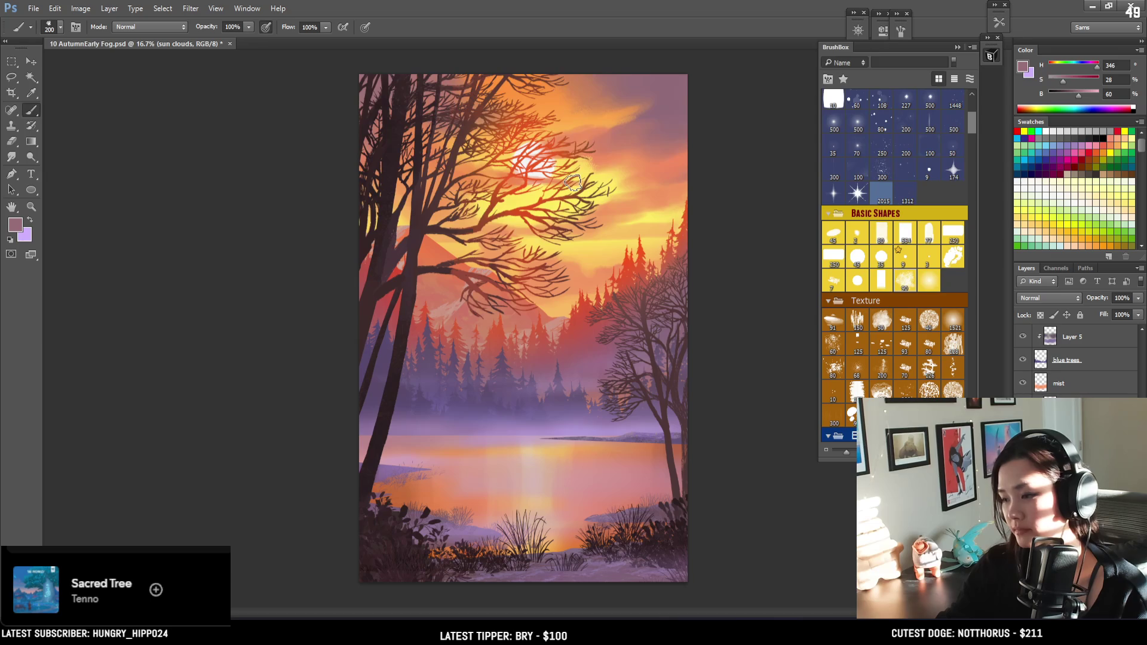
left_click(1061, 361)
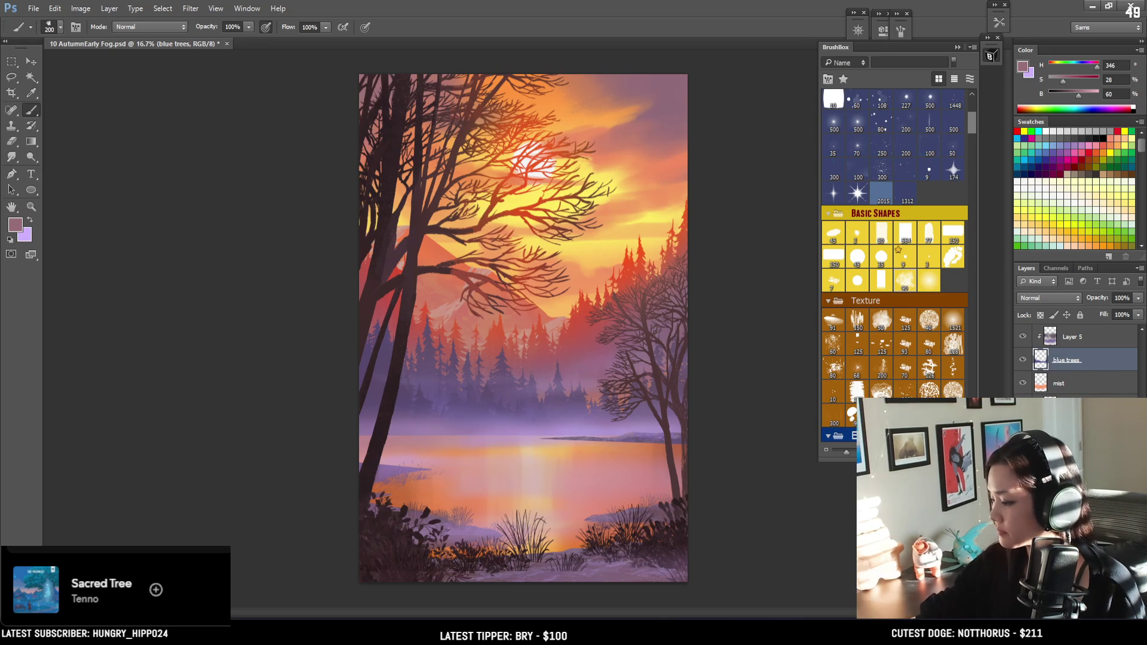
scroll(1075, 359, "up", 3)
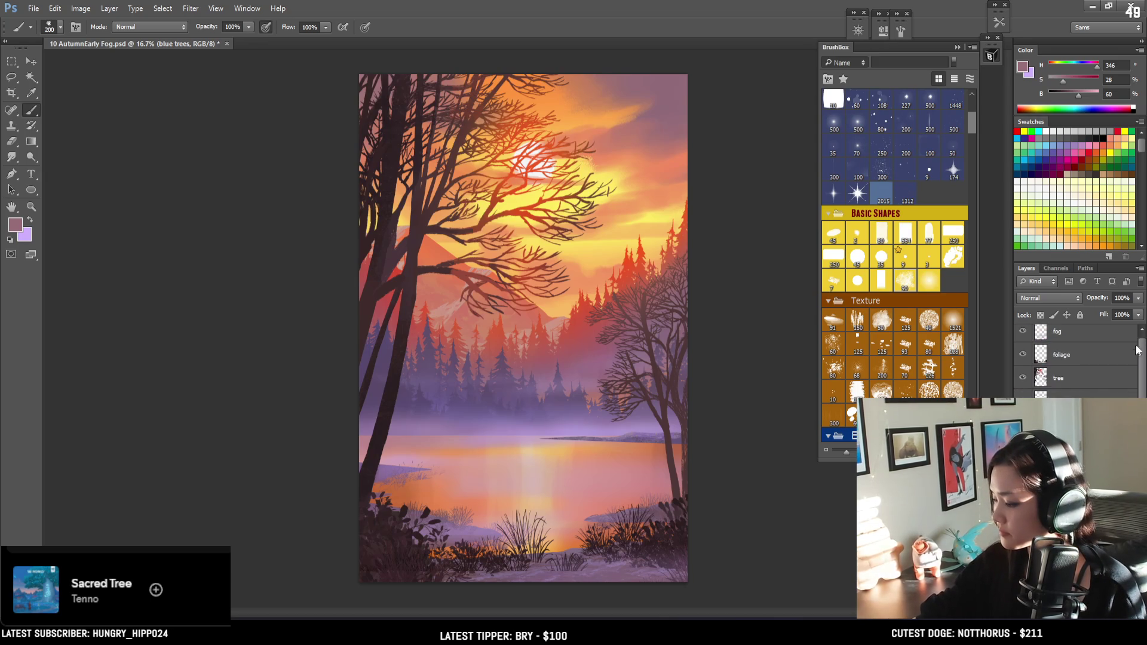
left_click(1065, 383)
key("l")
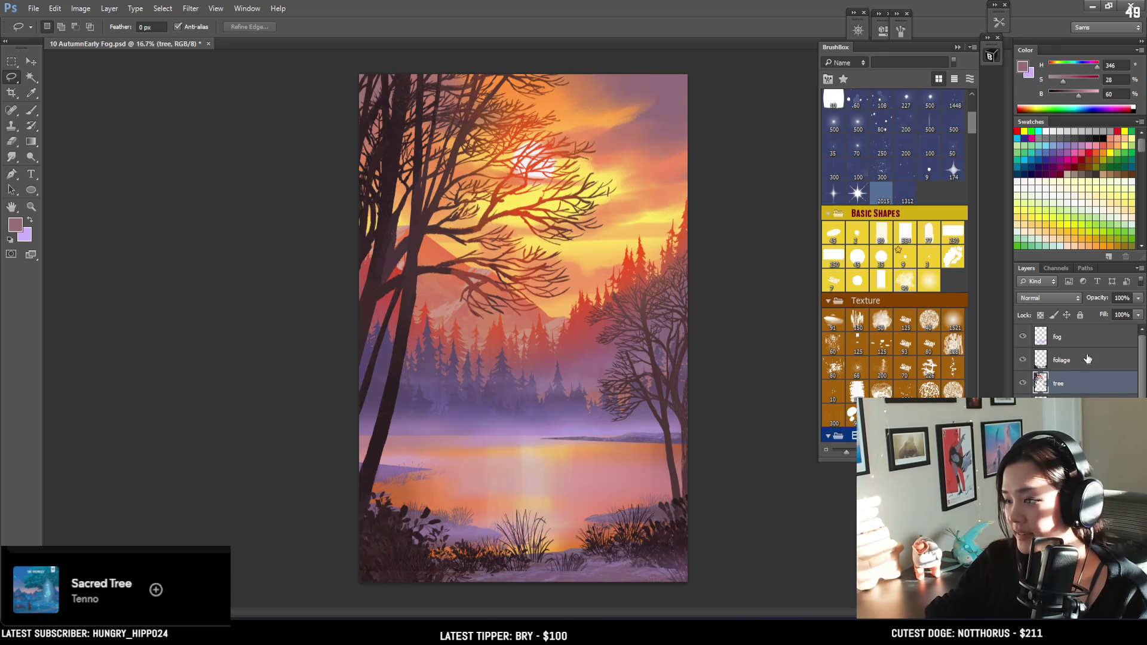
mouse_move(698, 217)
left_mouse_down()
mouse_move(591, 253)
mouse_move(573, 429)
mouse_move(658, 565)
mouse_move(720, 236)
mouse_move(789, 141)
left_mouse_up()
key("ctrl+t")
mouse_move(715, 287)
left_mouse_down()
mouse_move(704, 277)
mouse_move(714, 259)
left_mouse_up()
key("Return")
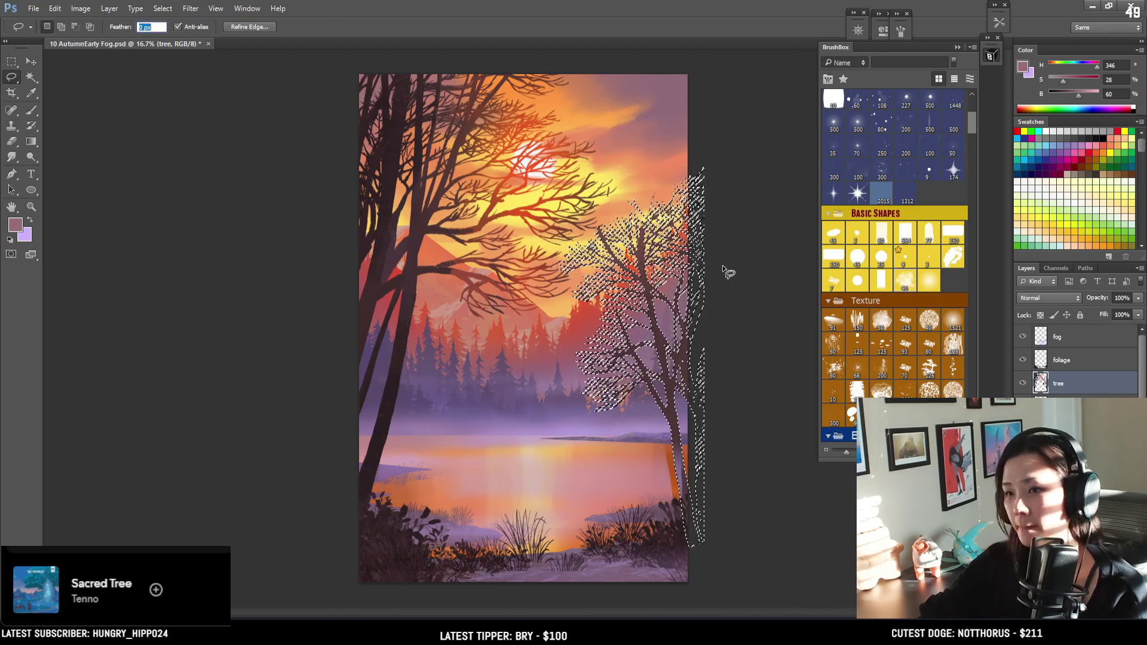
key("ctrl+d")
key("ctrl+z")
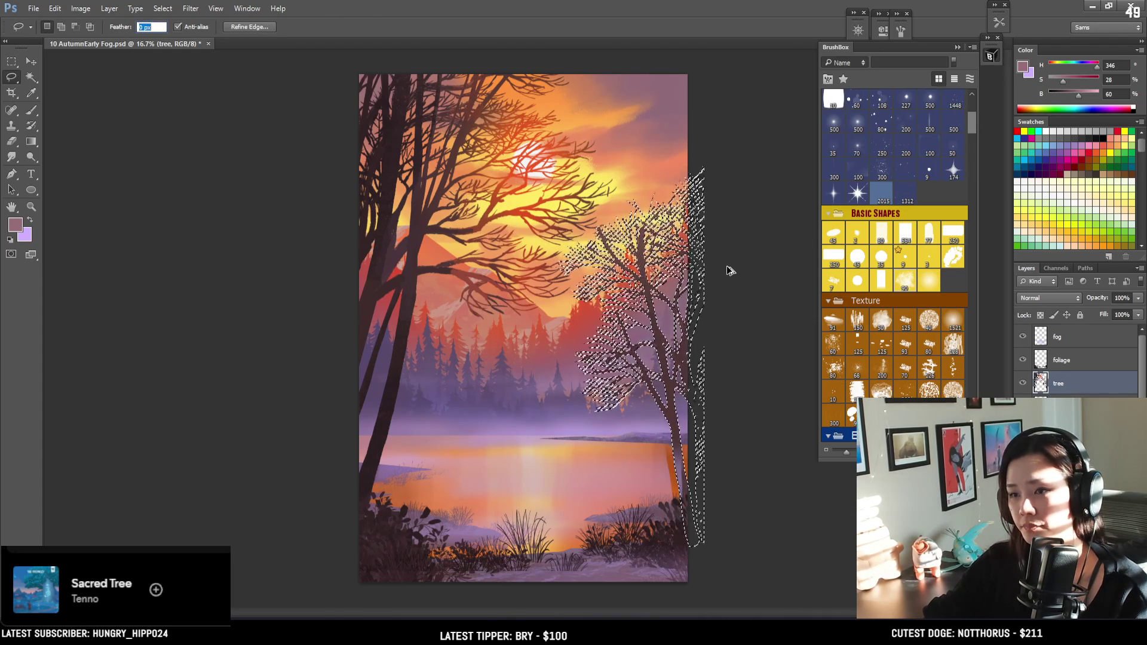
left_click_drag(727, 269, 729, 271)
key("ctrl+alt+z")
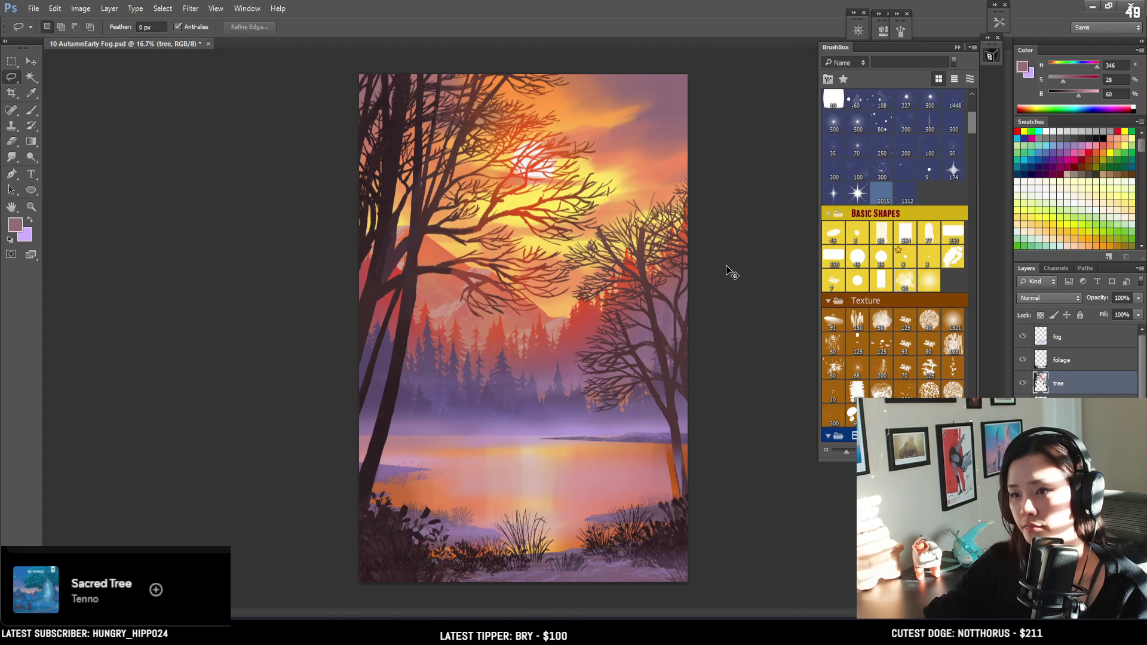
key("ctrl+z")
key("ctrl+z")
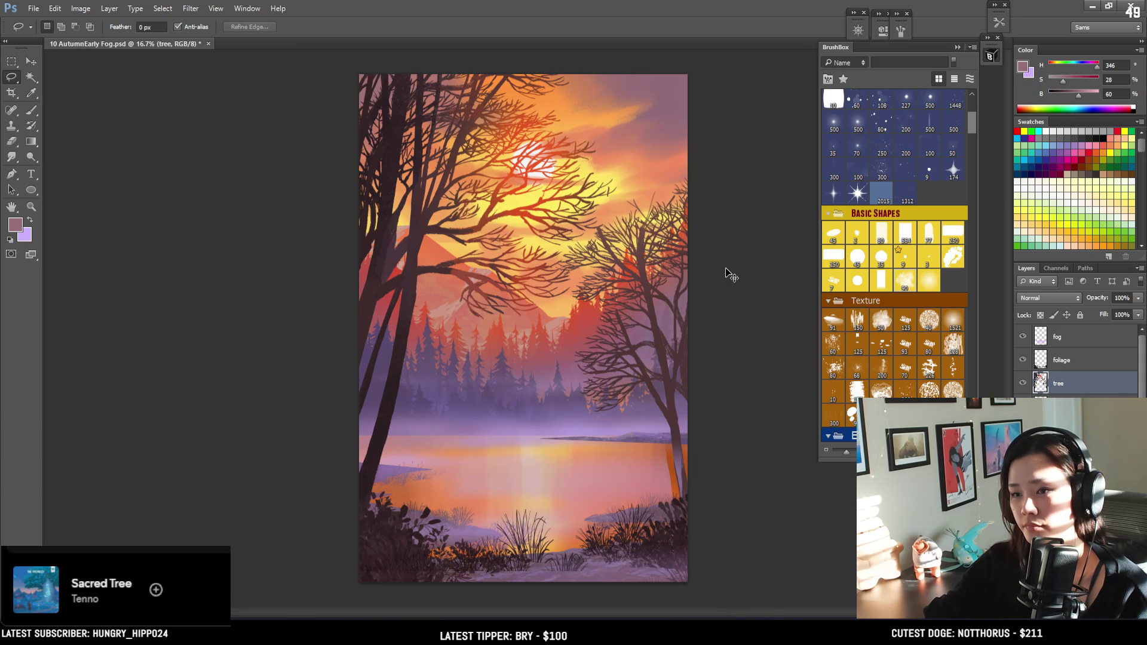
key("ctrl+z")
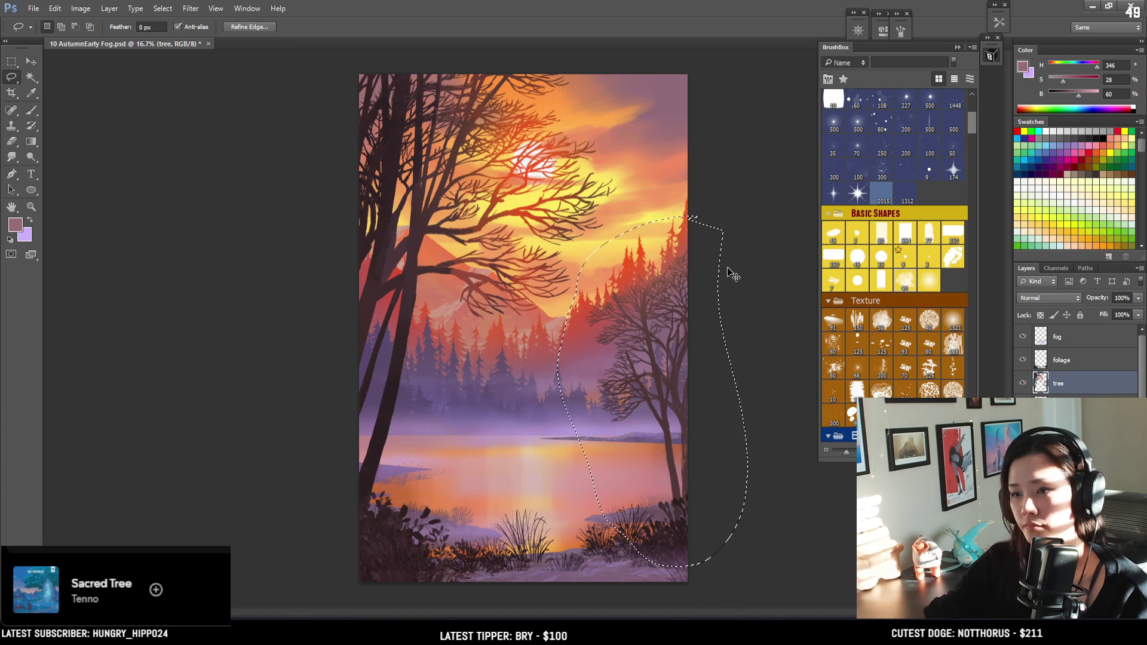
key("ctrl+d")
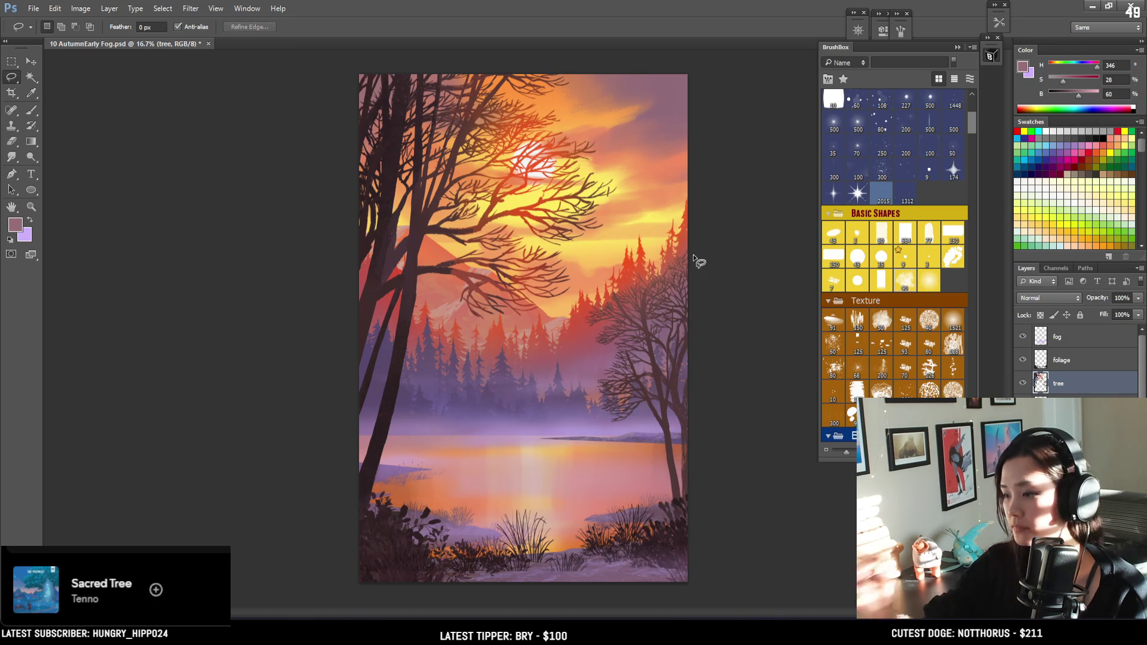
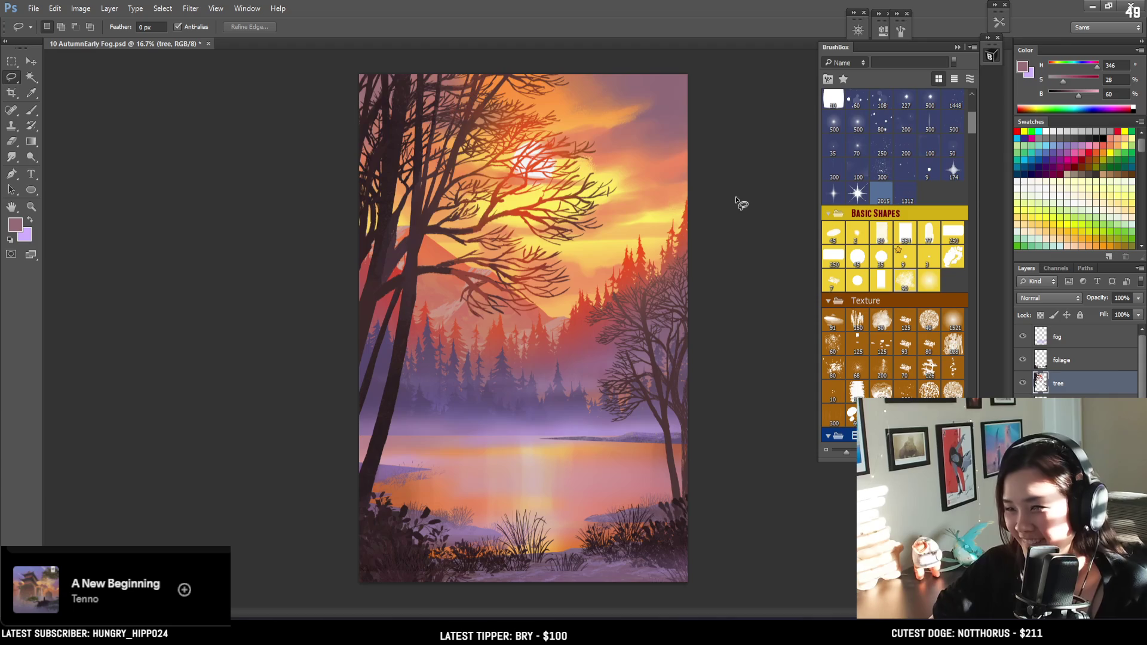
Try erasing branch tips in the upper sky at 25% zoom, then undo the erase
scroll(681, 197, "up", 2)
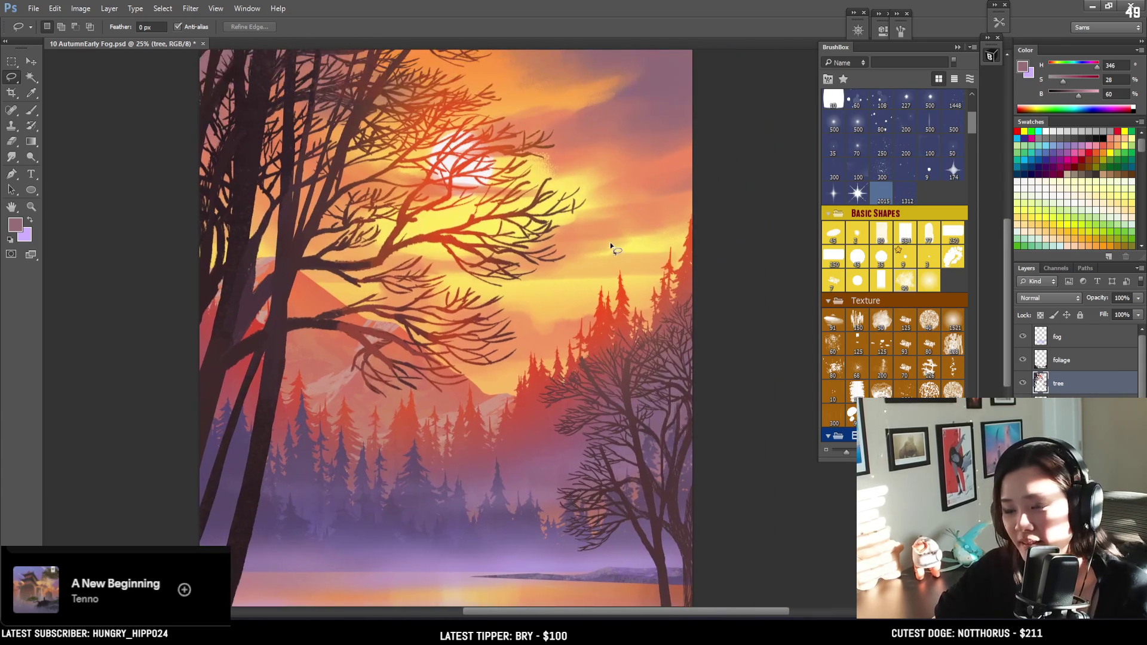
key("e")
mouse_move(532, 206)
left_mouse_down()
mouse_move(556, 221)
mouse_move(582, 209)
left_mouse_up()
key("ctrl+z")
key("ctrl+z")
key("ctrl+z")
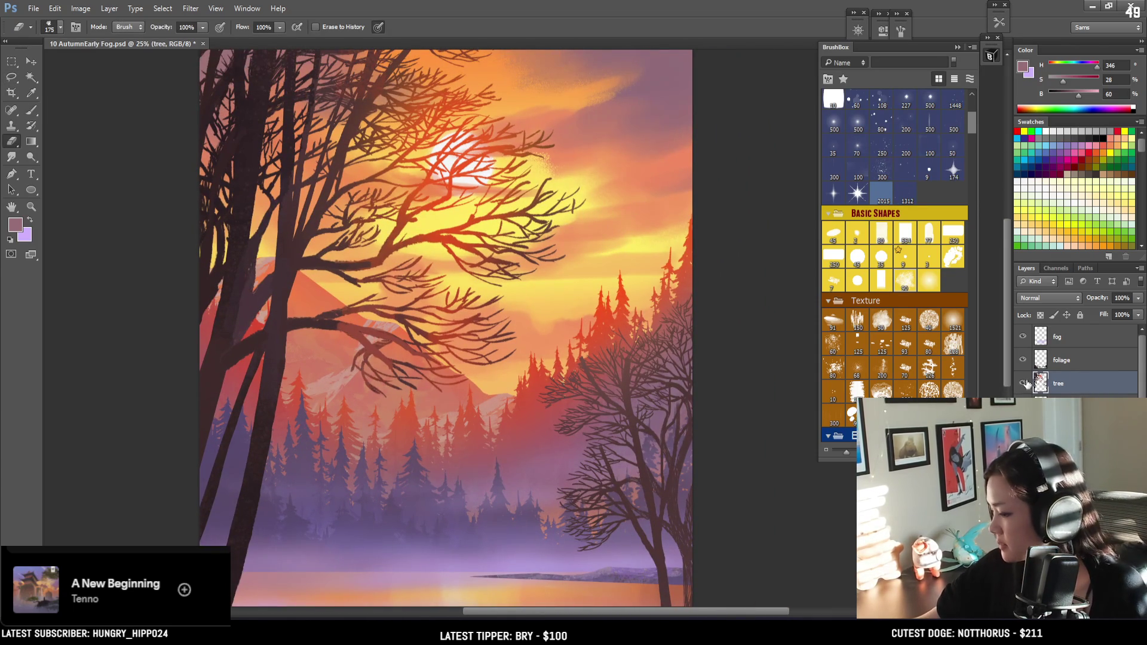
Toggle the tree layer's visibility off and on, then select the sun clouds layer
left_click(1024, 383)
left_click(1023, 383)
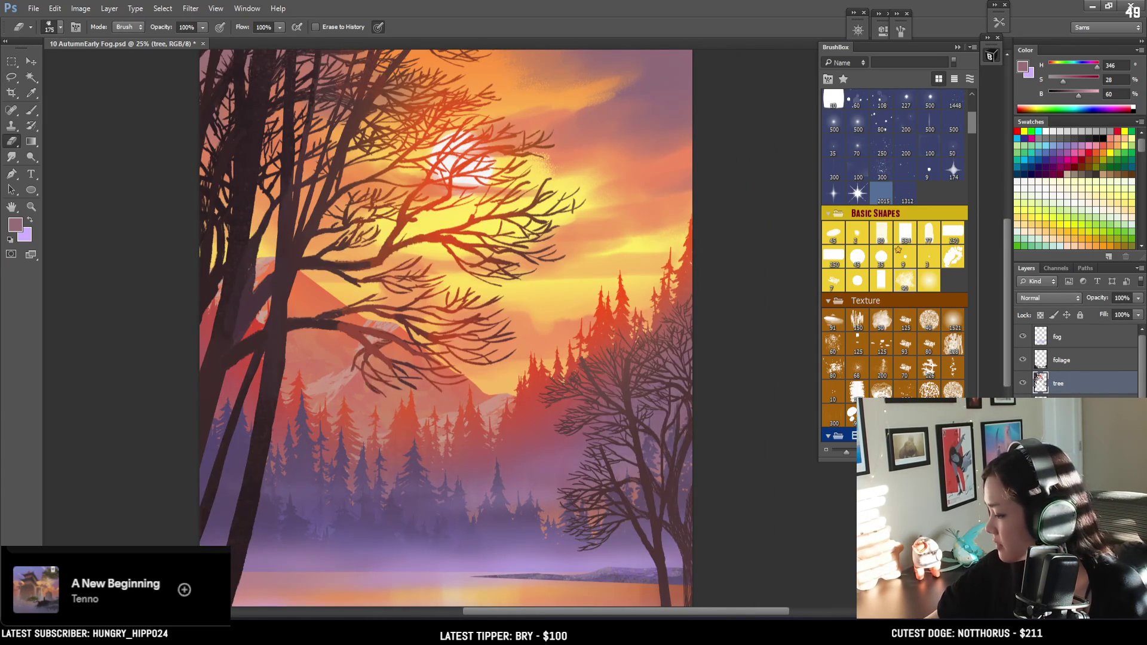
left_click(1060, 407)
scroll(1075, 359, "down", 5)
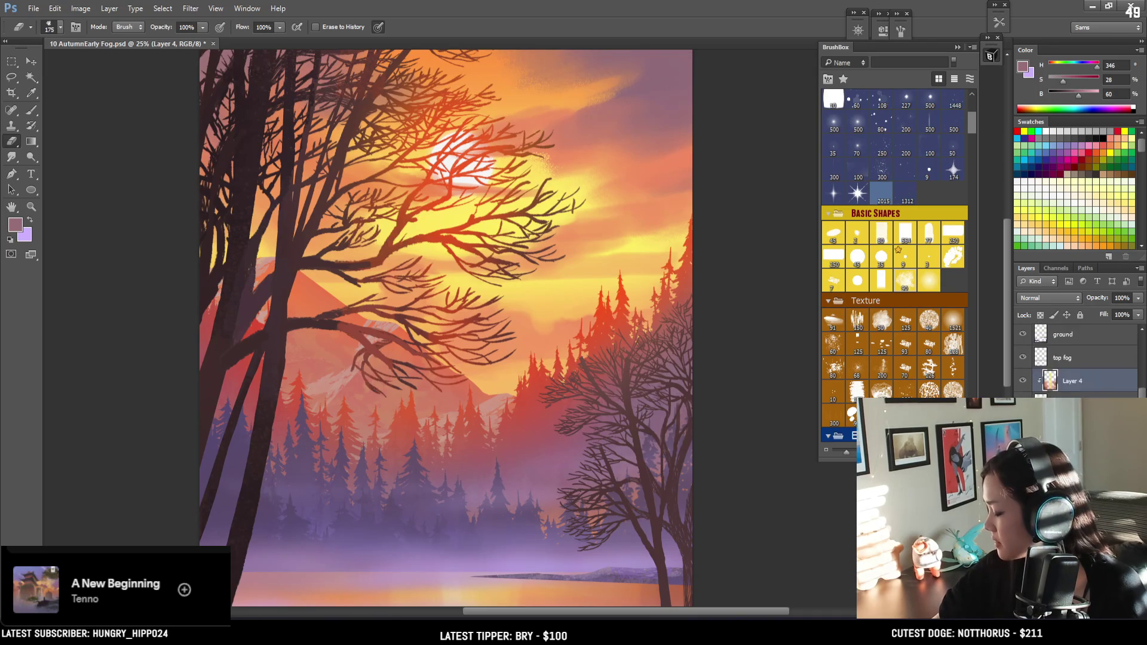
left_click(1060, 412)
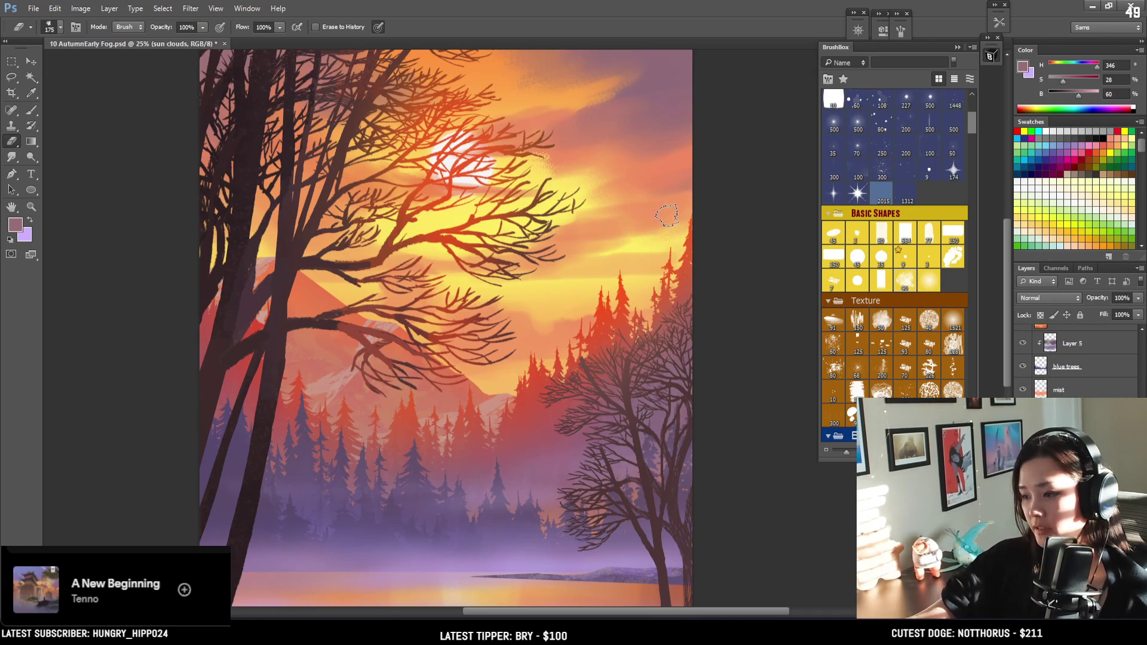
scroll(661, 244, "up", 5)
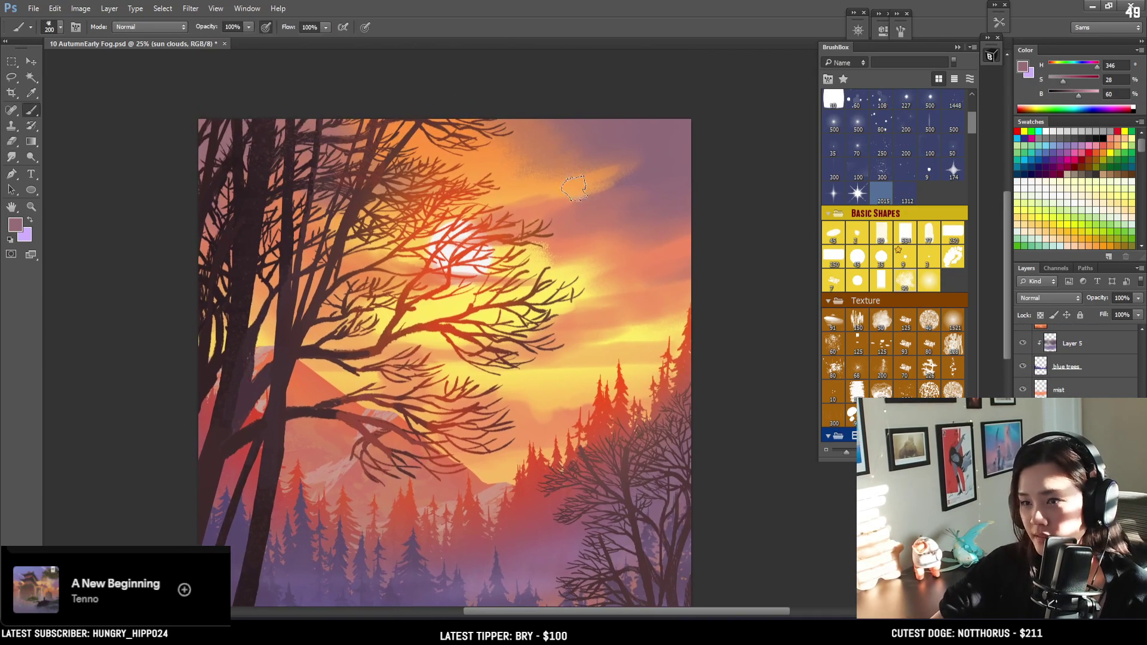
Sample a sky colour with a 300 brush, undo a trial erase streak, and sample a muted mauve
key("b")
left_click(562, 151, "alt")
key("bracketright")
key("bracketright")
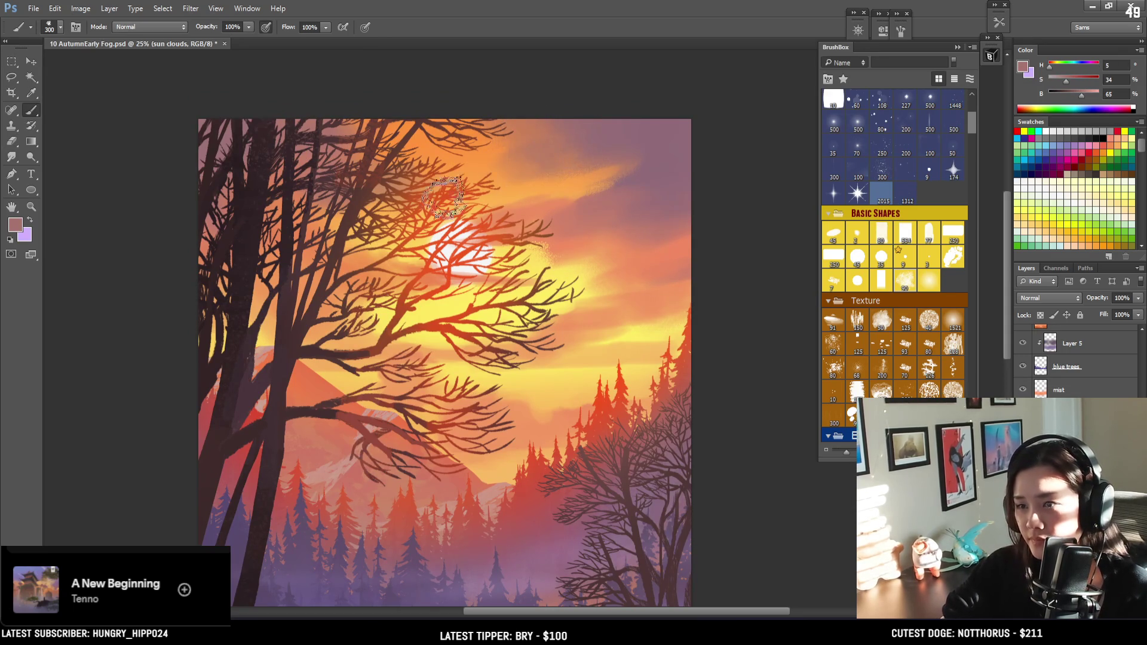
key("e")
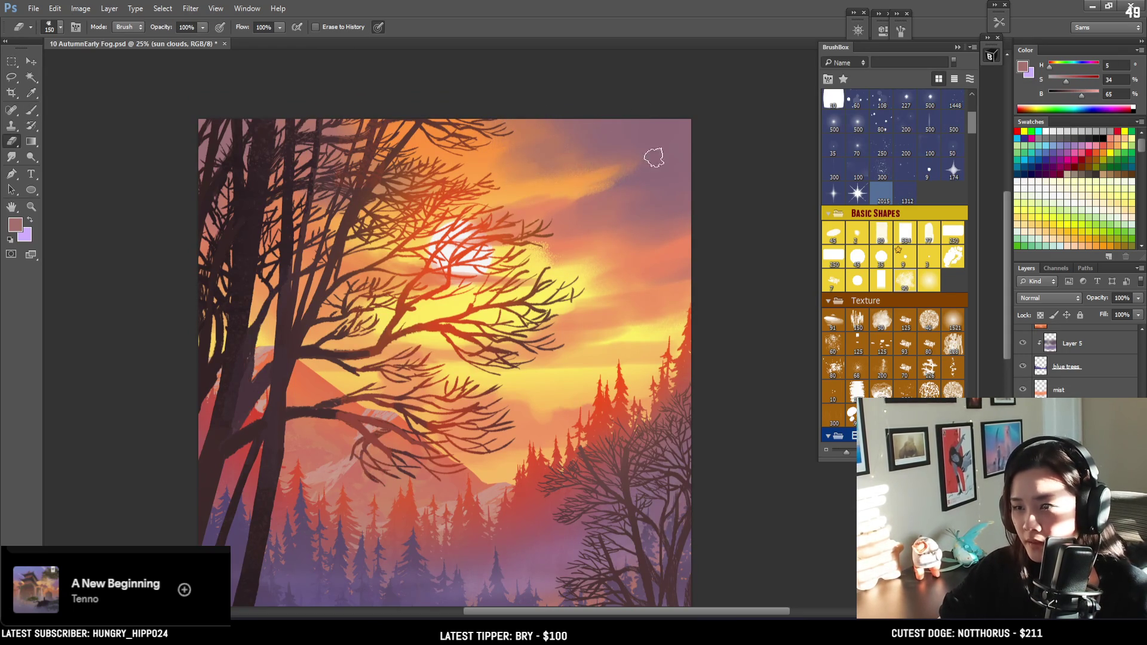
left_click_drag(581, 183, 668, 154)
key("ctrl+z")
key("bracketleft")
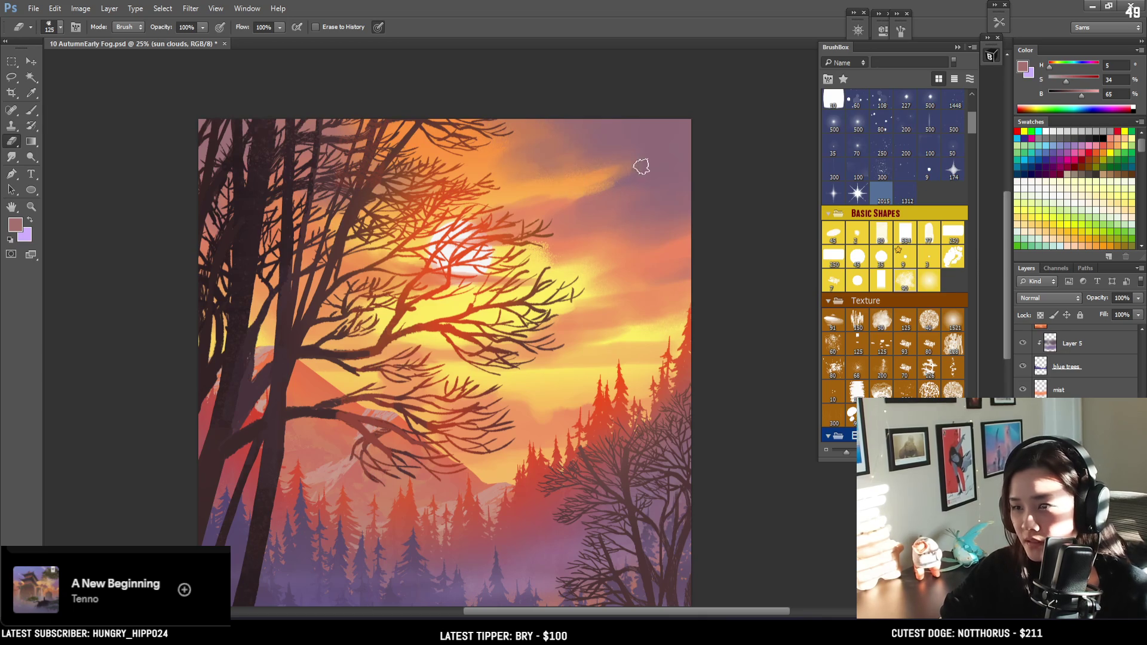
key("b")
left_click(621, 183, "alt")
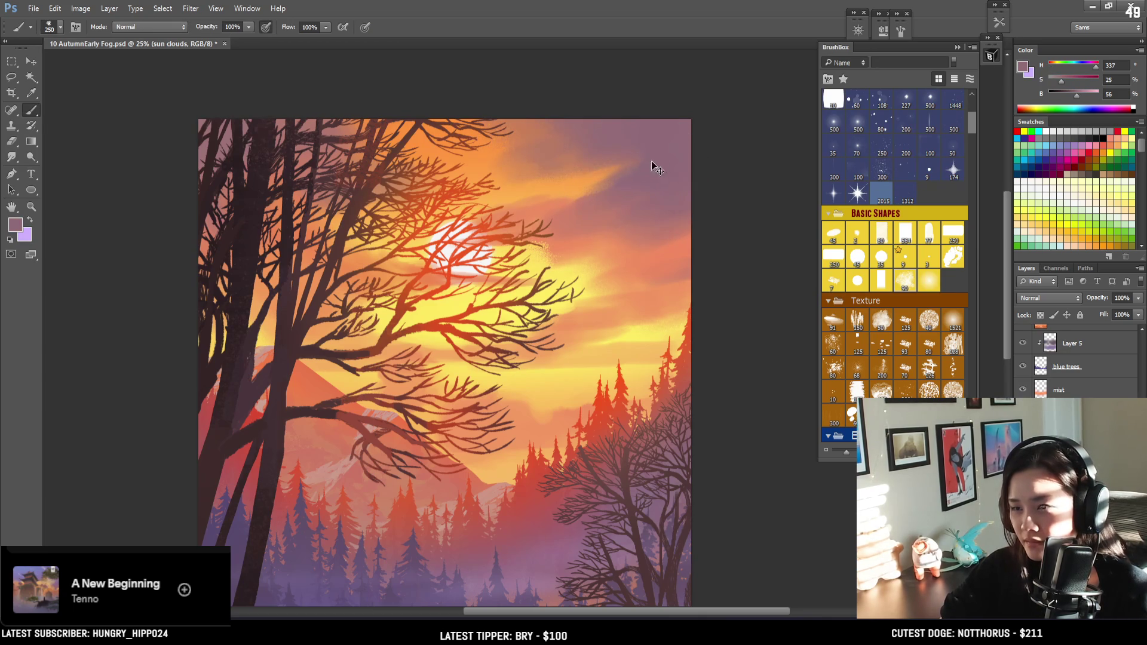
Paint and erase orange cloud edges near the sun, then sample yellow with a 150 brush
key("e")
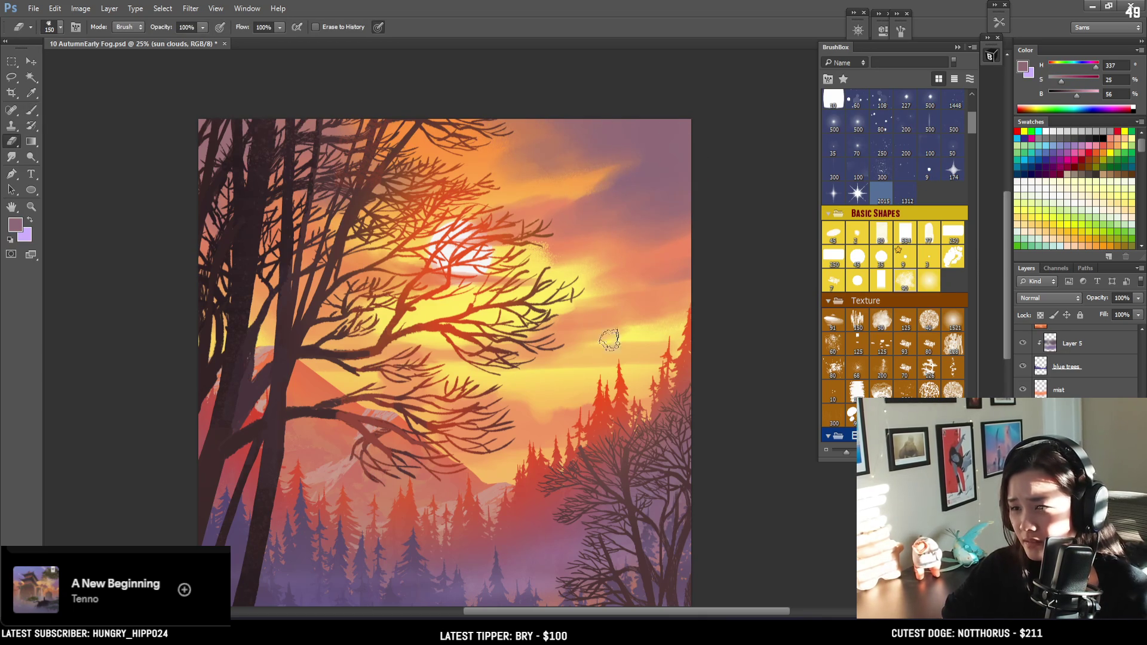
key("b")
key("bracketleft")
left_click(600, 318, "alt")
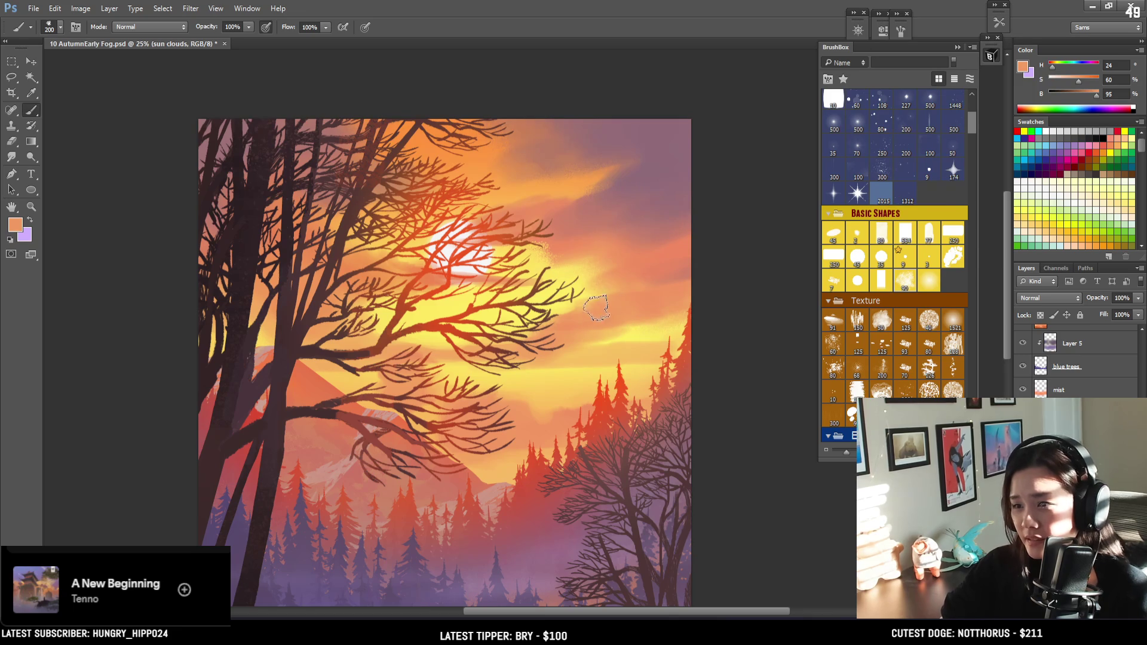
key("e")
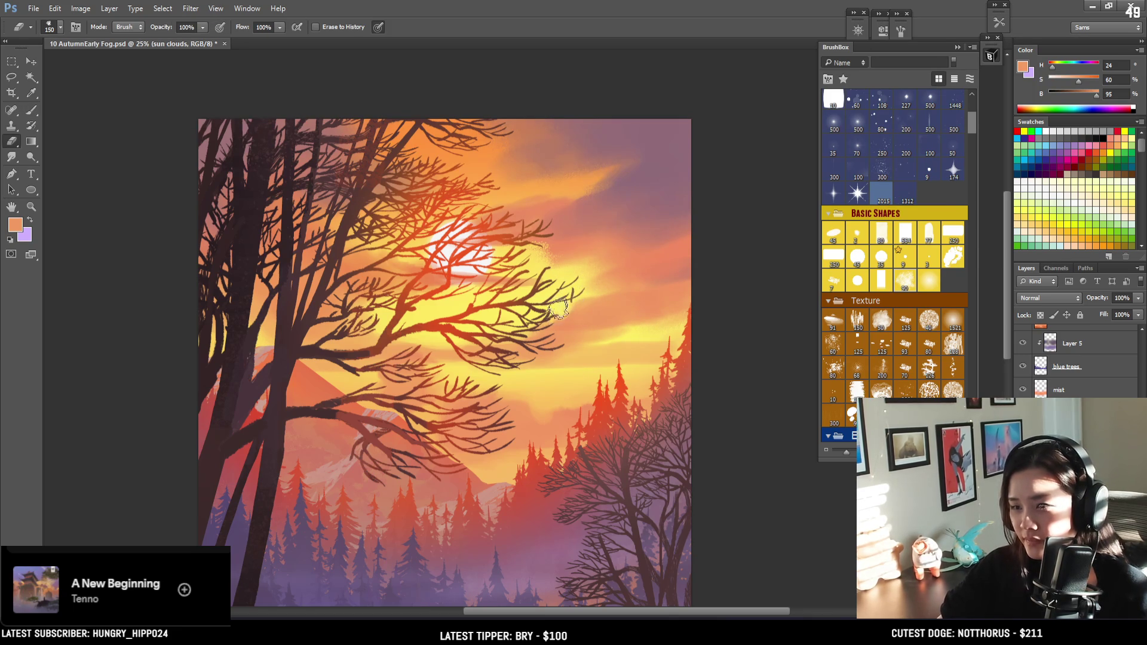
key("b")
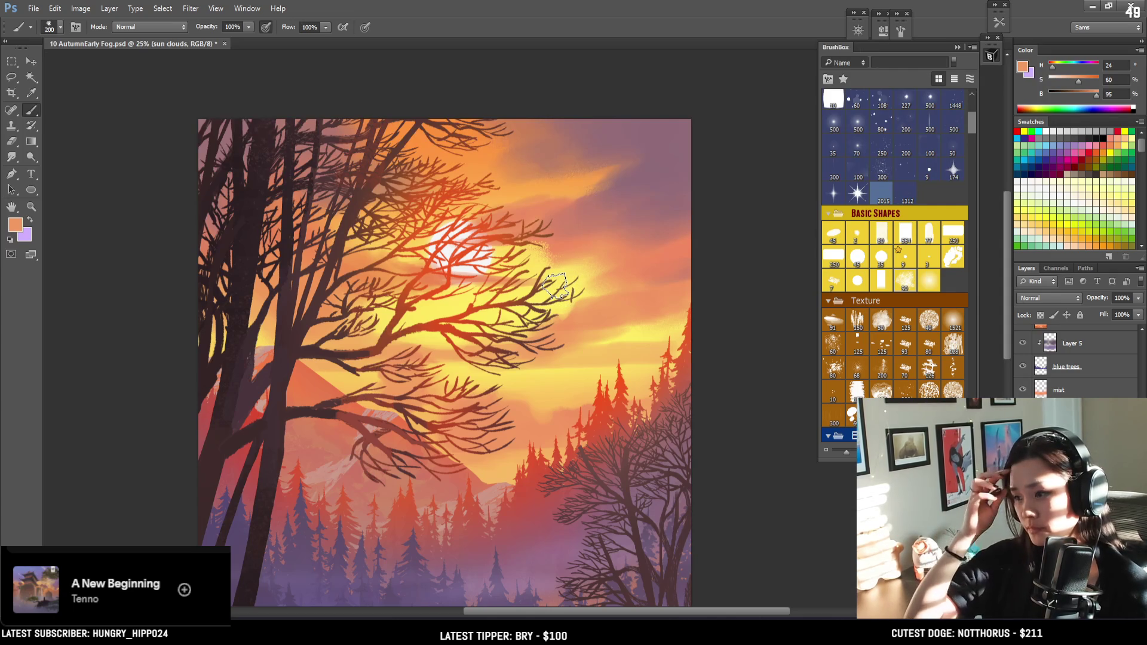
key("e")
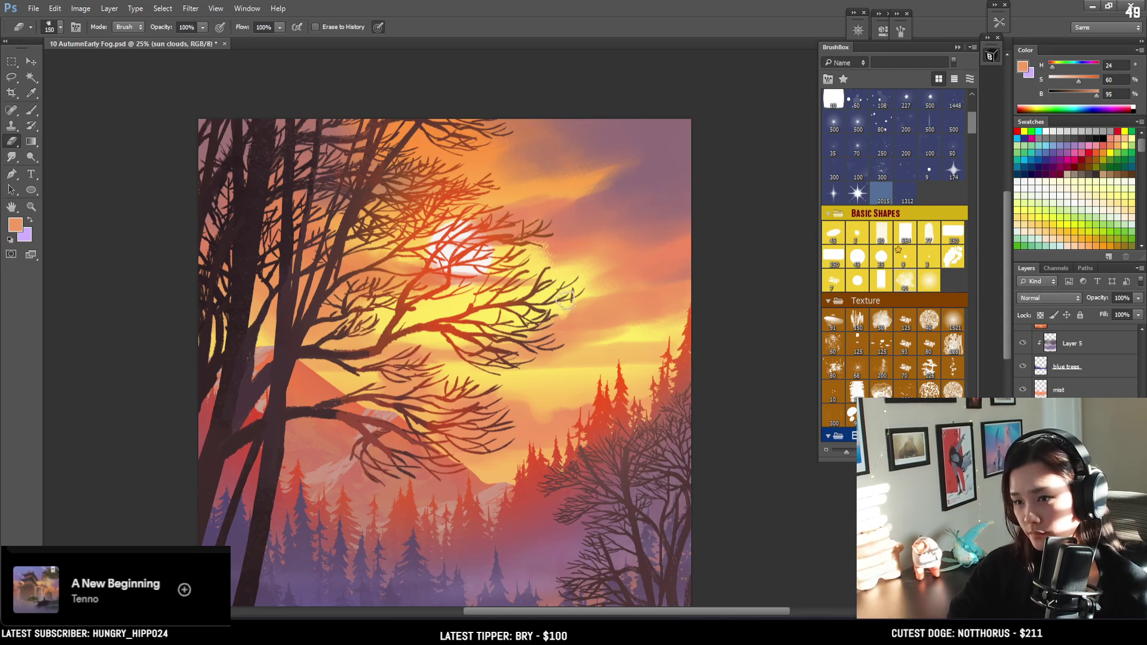
key("b")
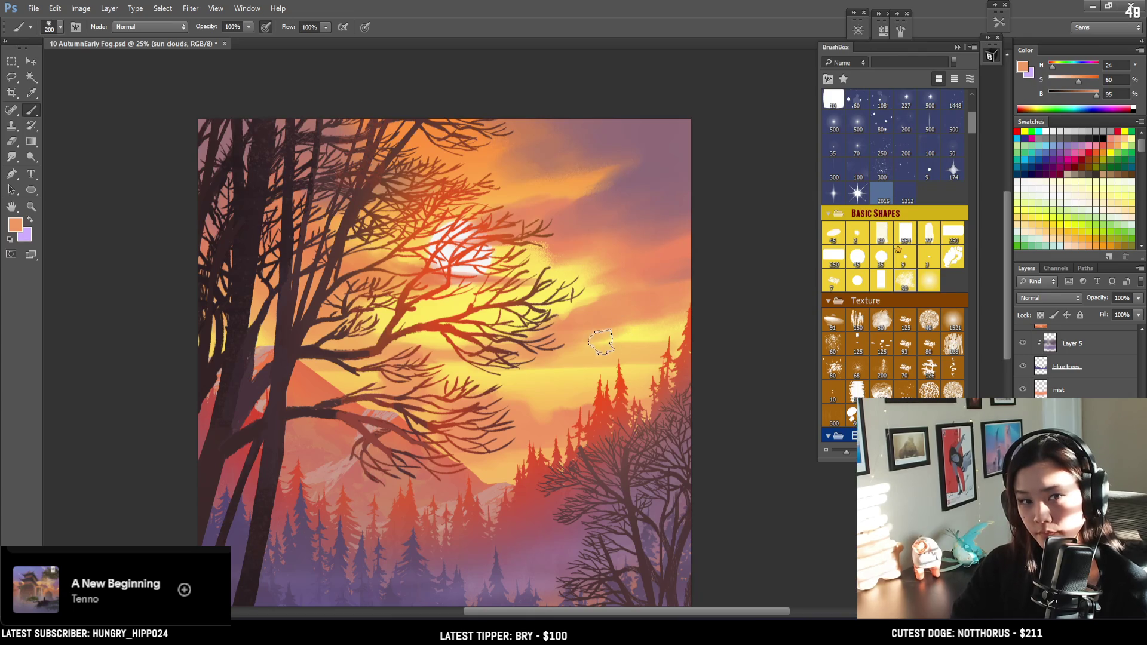
key("bracketleft")
key("bracketleft")
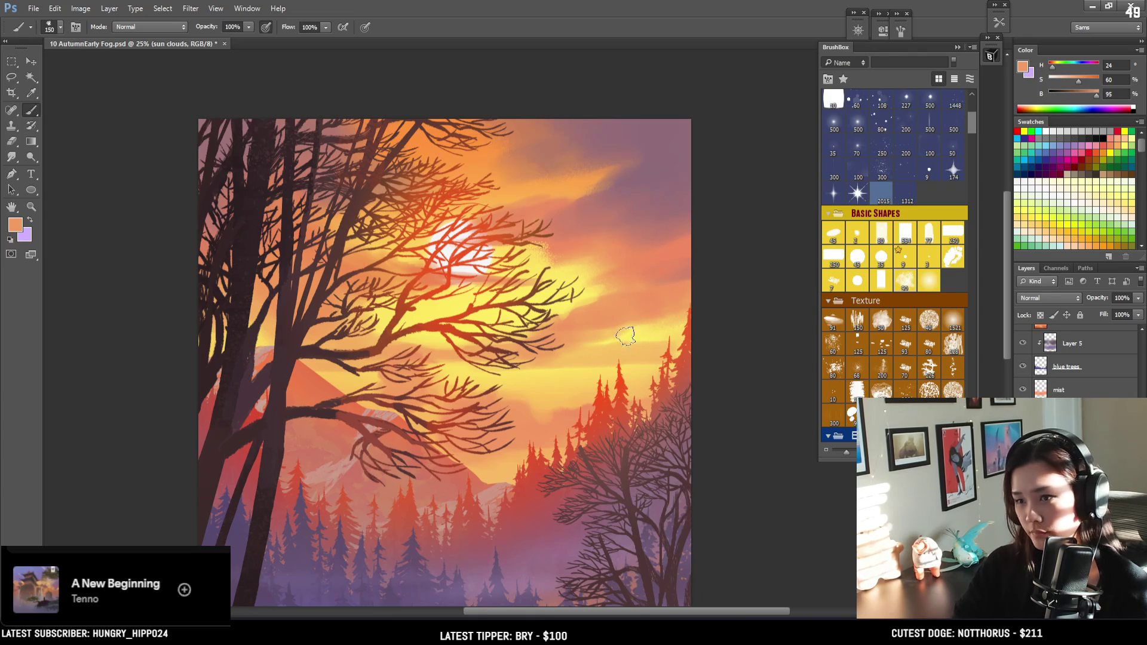
left_click(627, 341, "alt")
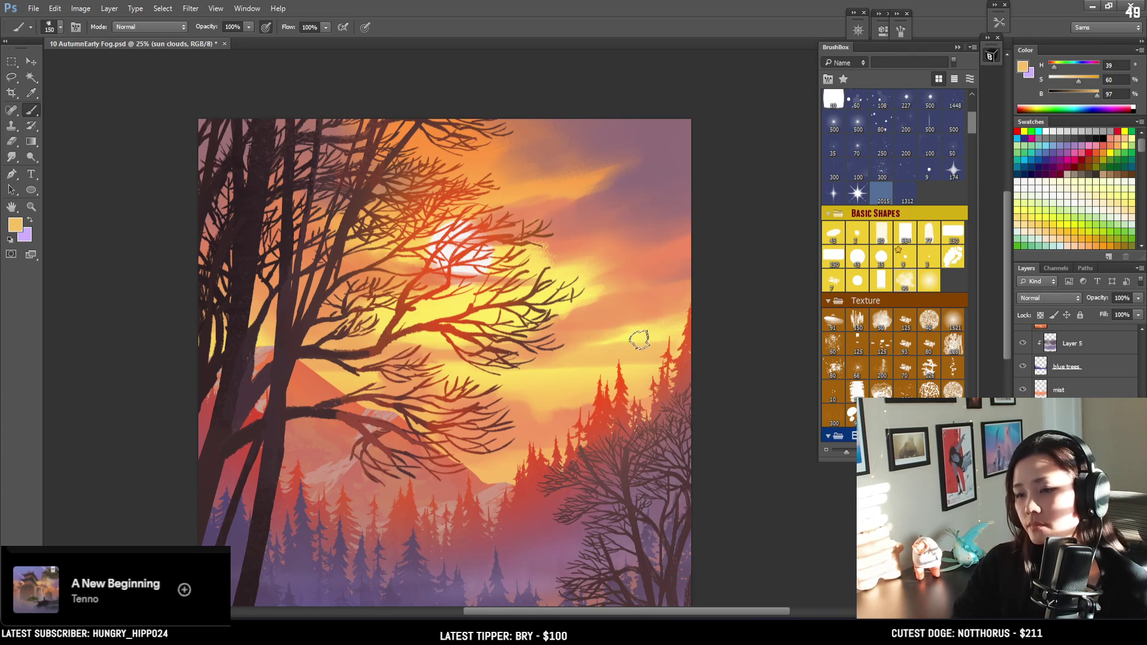
Undo a bright eraser streak above the pines at size 70, then narrow the eraser to 60
key("e")
key("bracketleft")
key("bracketleft")
key("bracketleft")
left_click_drag(594, 349, 651, 346)
key("ctrl+z")
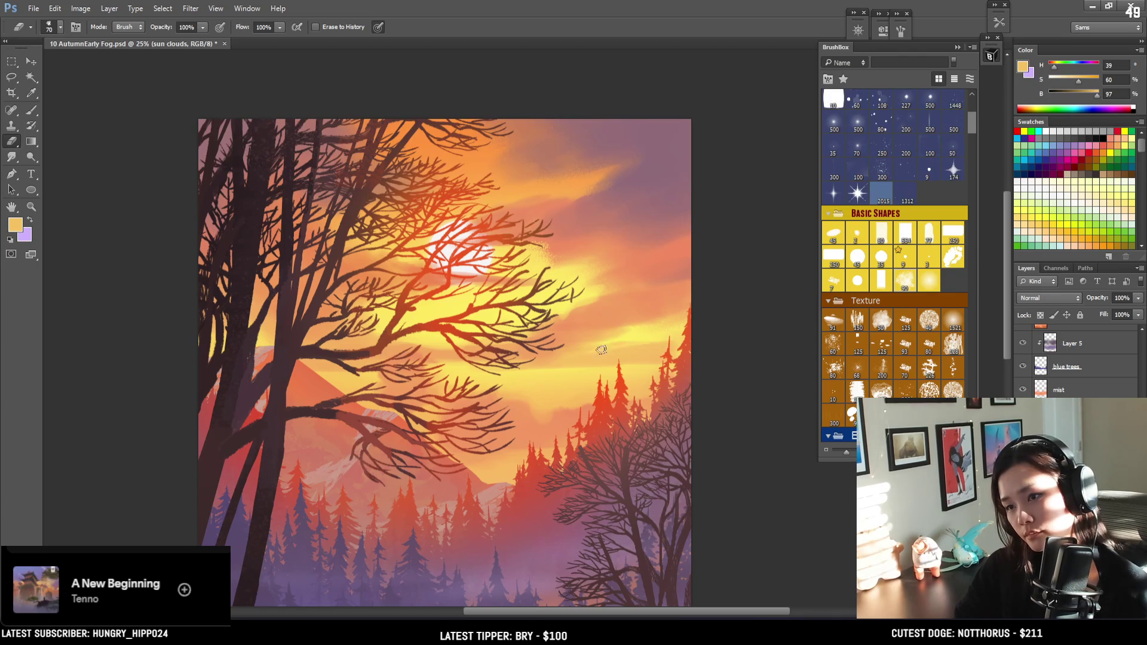
key("bracketleft")
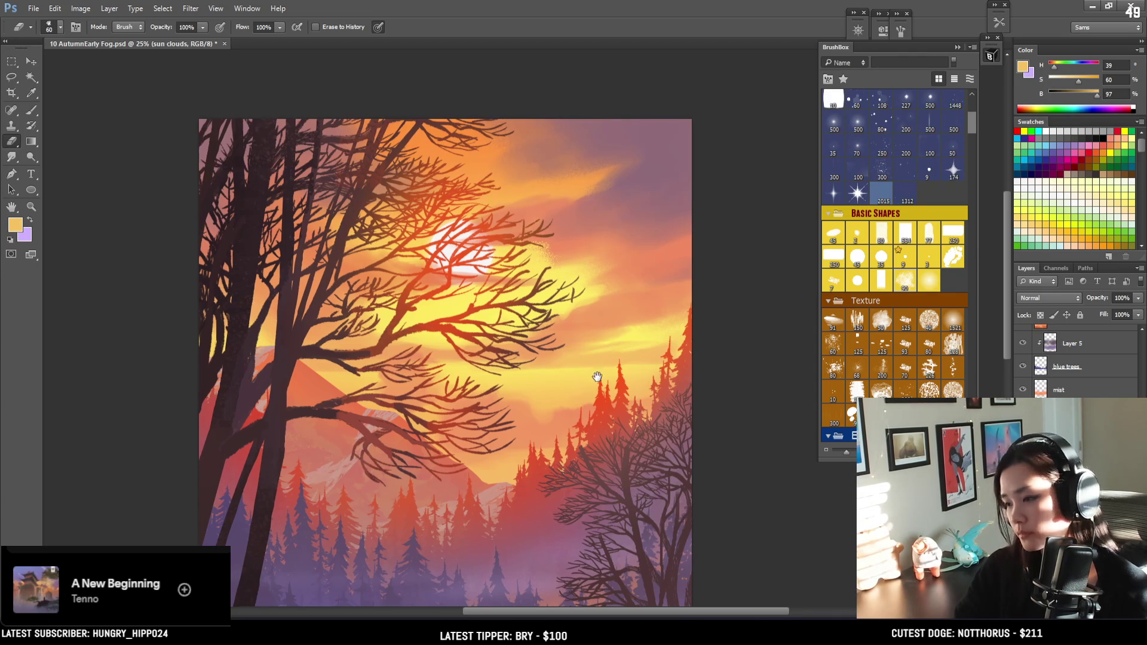
left_click_drag(596, 378, 637, 346)
key("b")
key("bracketleft")
key("bracketleft")
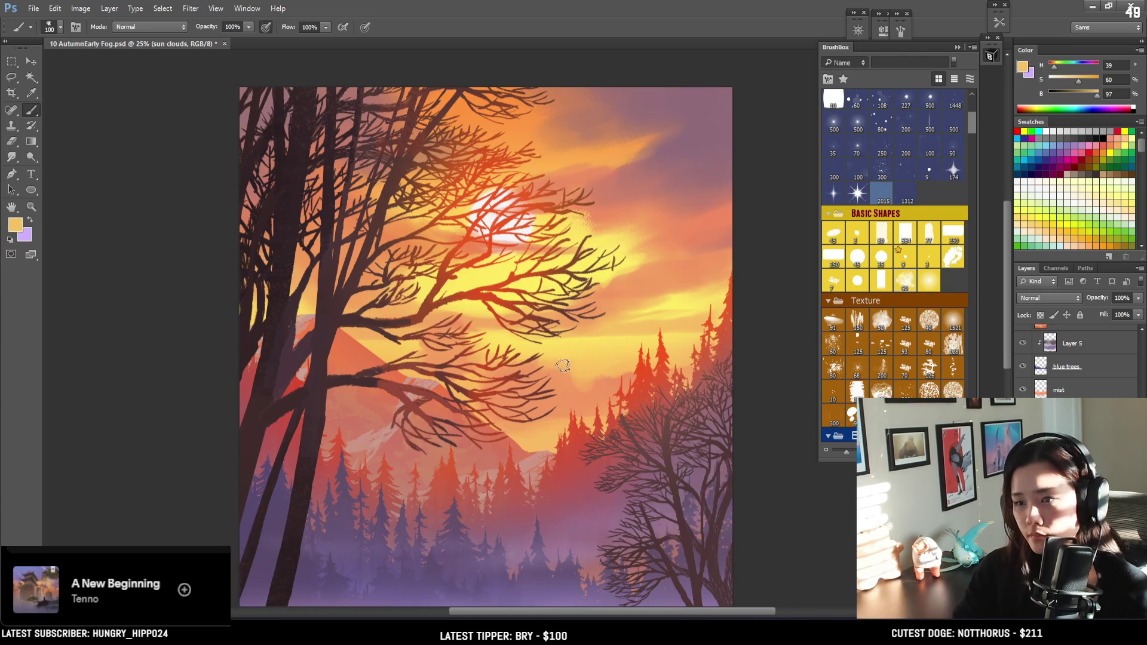
Erase back cloud glow near the branches, fine-tuning the eraser size
key("e")
key("bracketright")
key("bracketright")
key("bracketright")
key("bracketright")
key("bracketright")
key("bracketright")
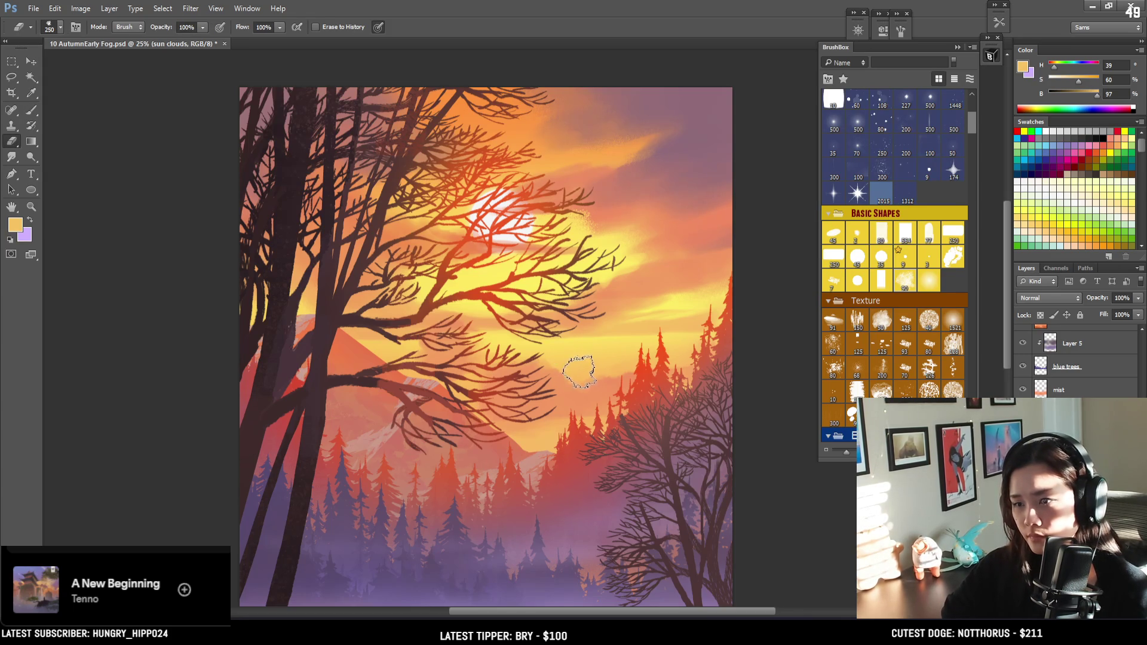
key("bracketleft")
key("bracketleft")
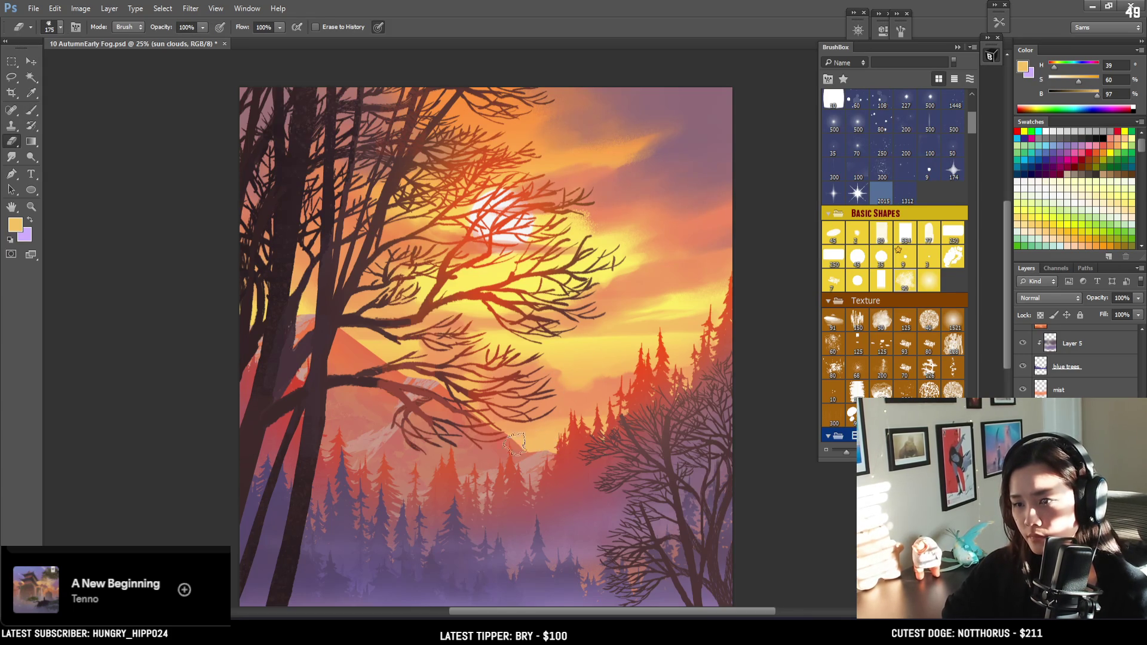
key("bracketleft")
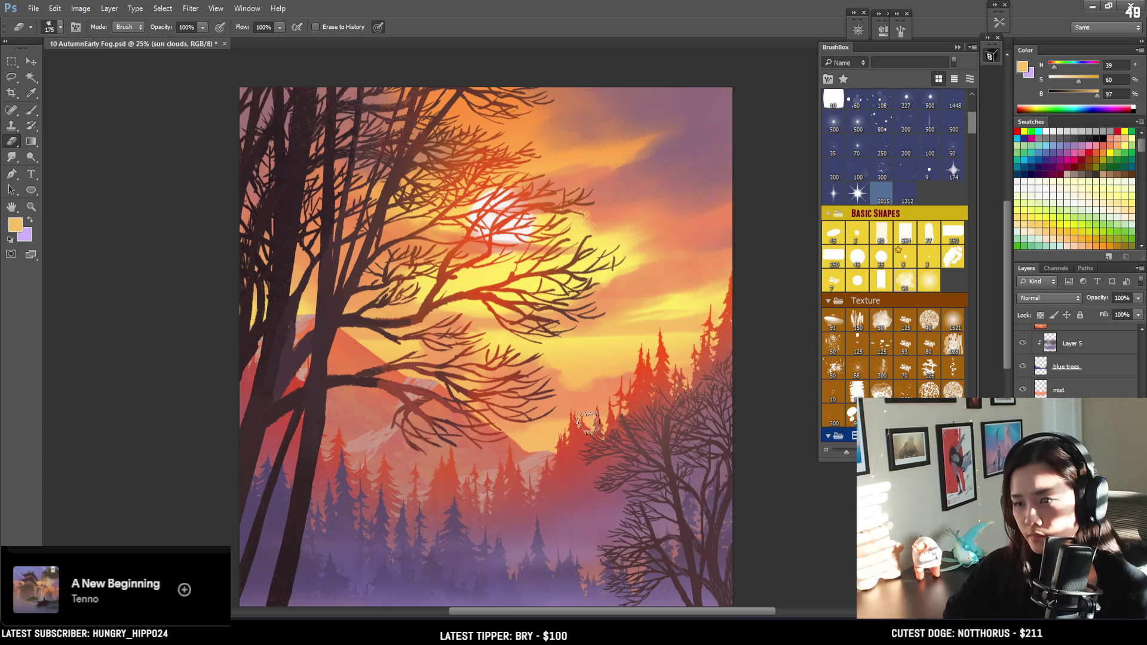
Sample the orange sky and alternately paint and erase cloud edges left of the sun
key("b")
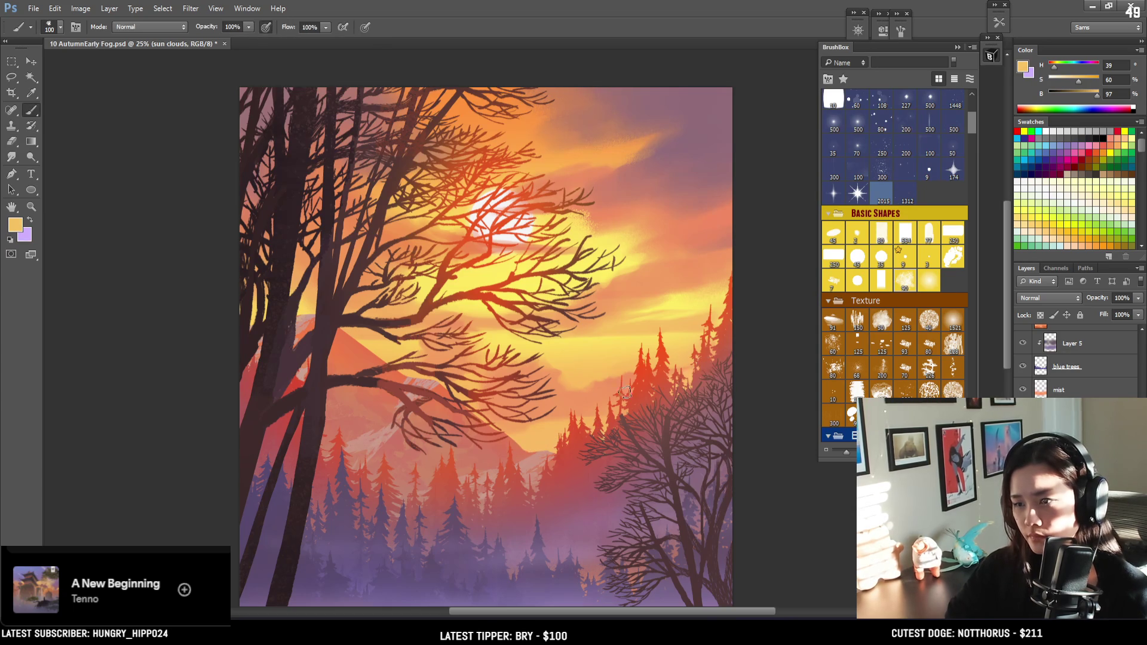
left_click(608, 380, "alt")
key("bracketleft")
key("e")
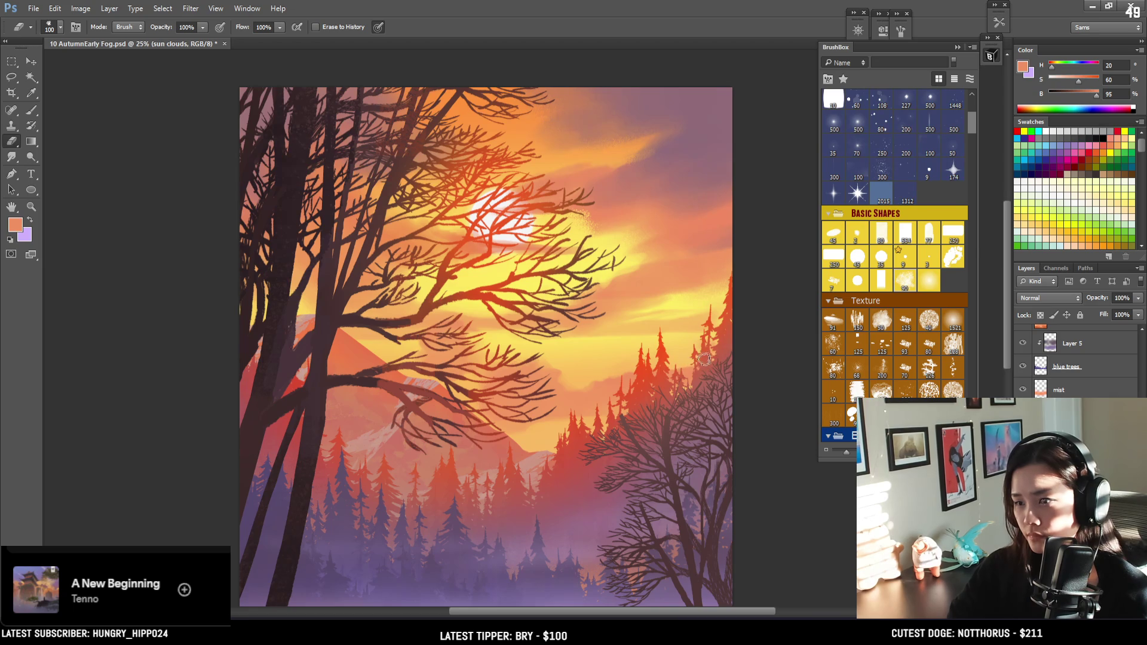
key("b")
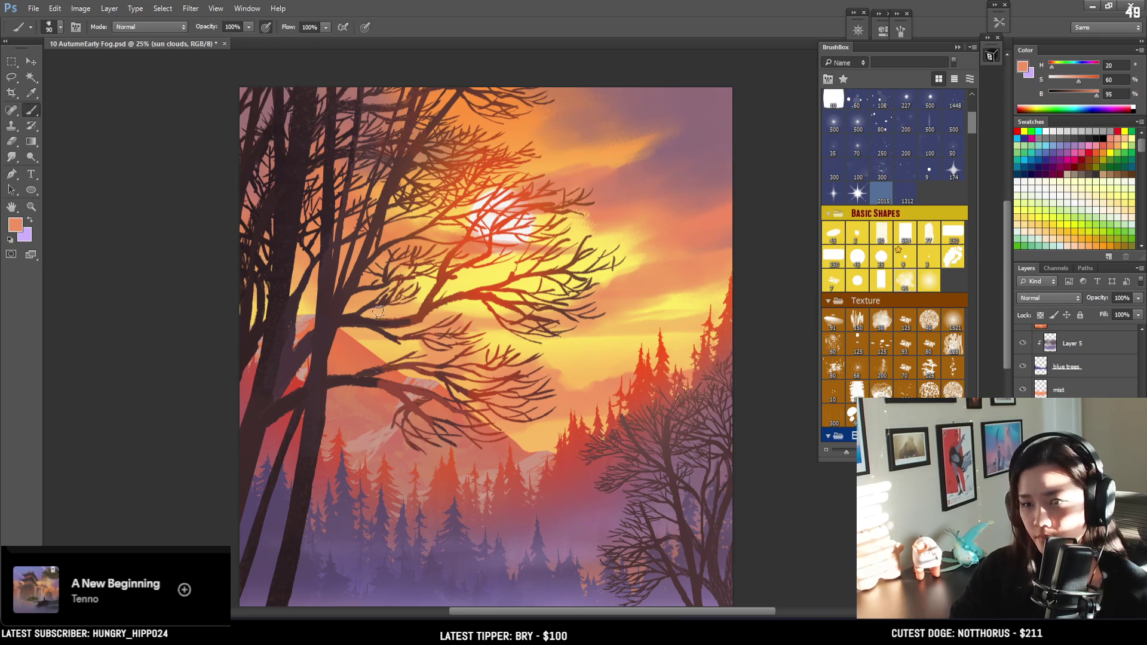
key("e")
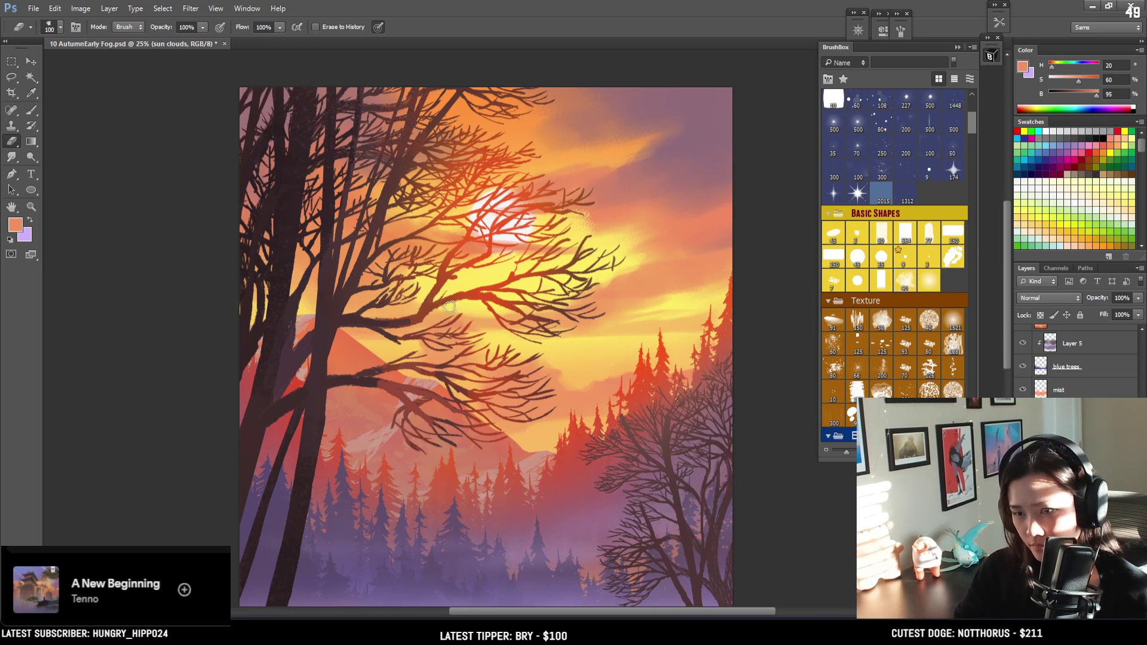
key("bracketright")
key("bracketright")
key("bracketright")
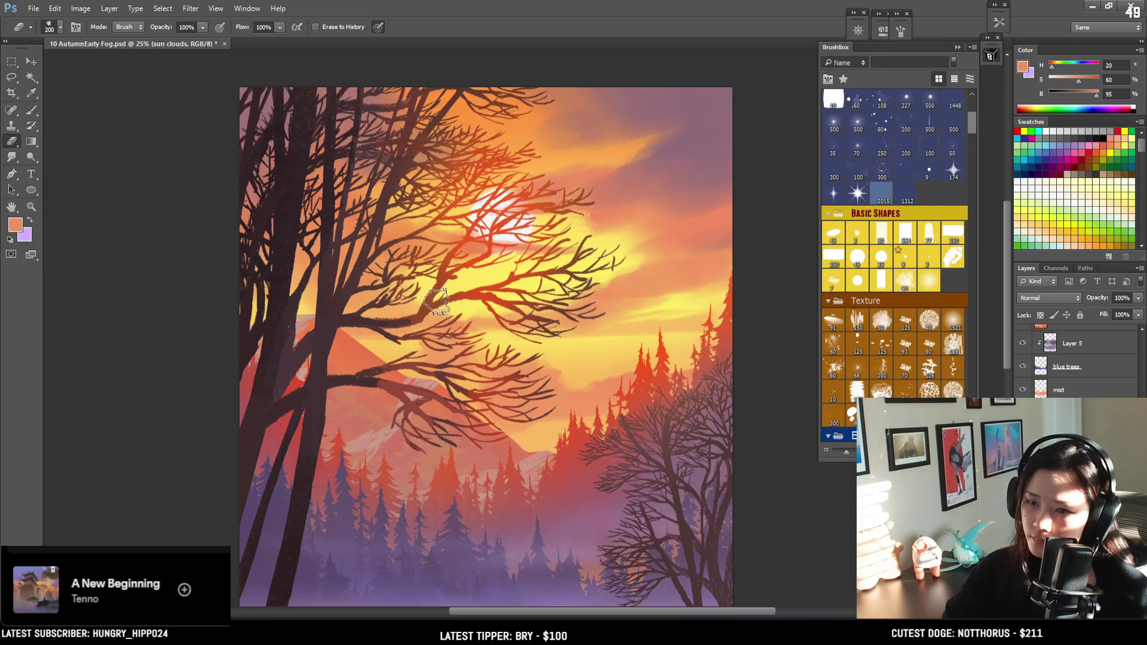
key("bracketleft")
key("bracketleft")
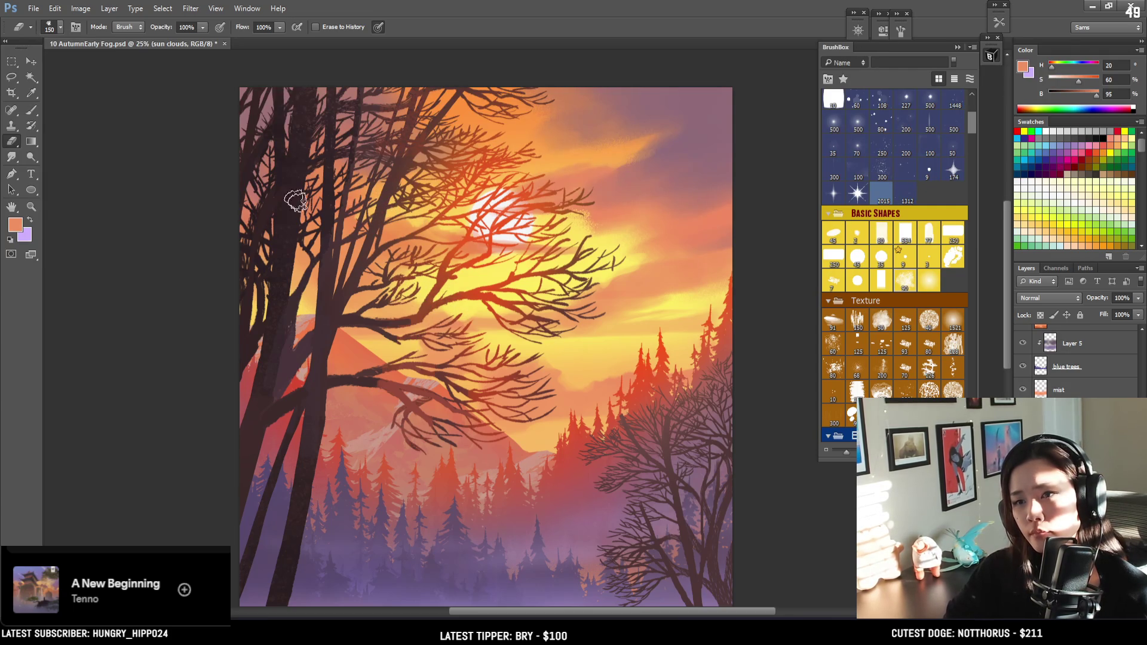
left_click_drag(391, 275, 333, 179)
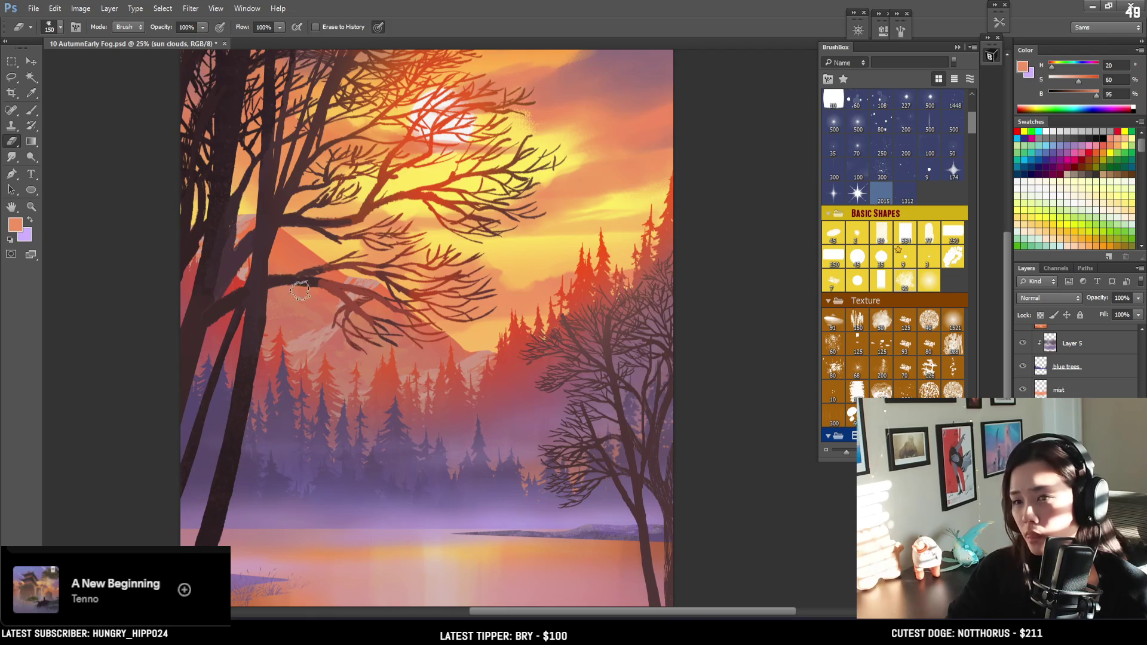
Erase cloud edges above the pines with a progressively larger eraser
key("b")
key("e")
mouse_move(493, 262)
left_mouse_down()
mouse_move(507, 299)
mouse_move(531, 261)
mouse_move(493, 302)
mouse_move(490, 352)
left_mouse_up()
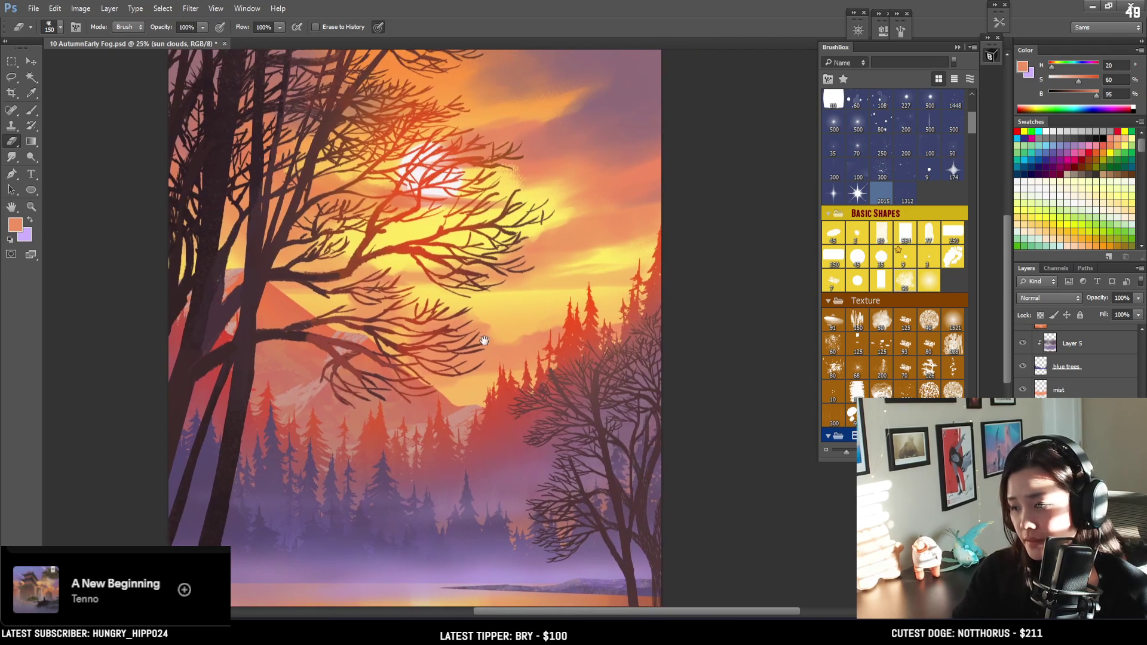
key("bracketright")
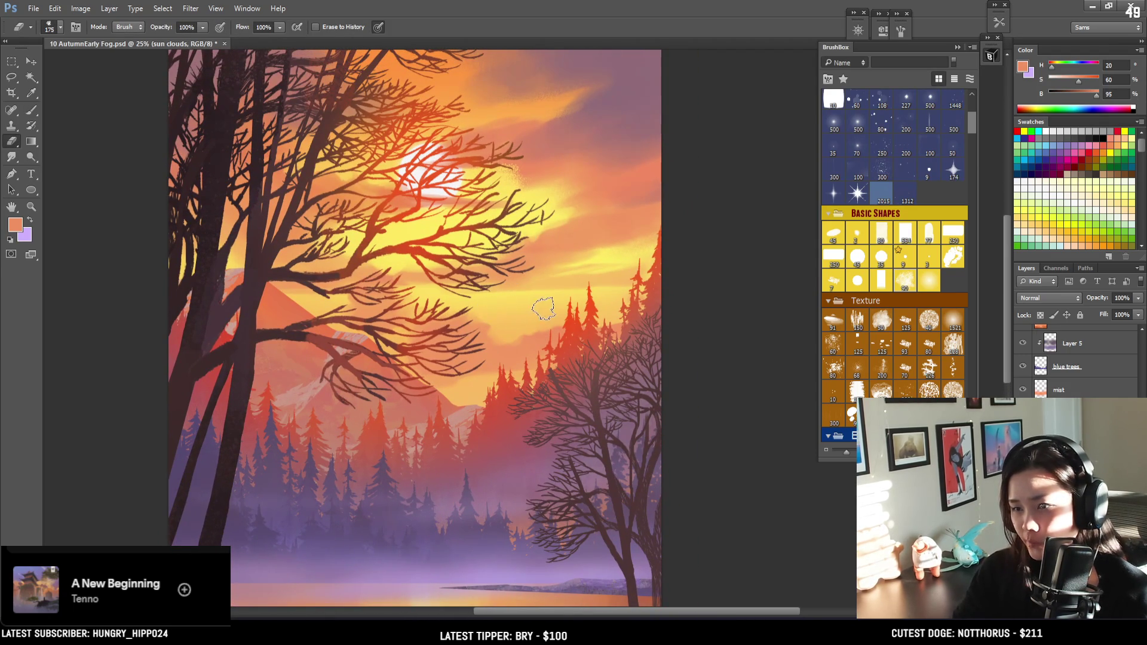
key("bracketright")
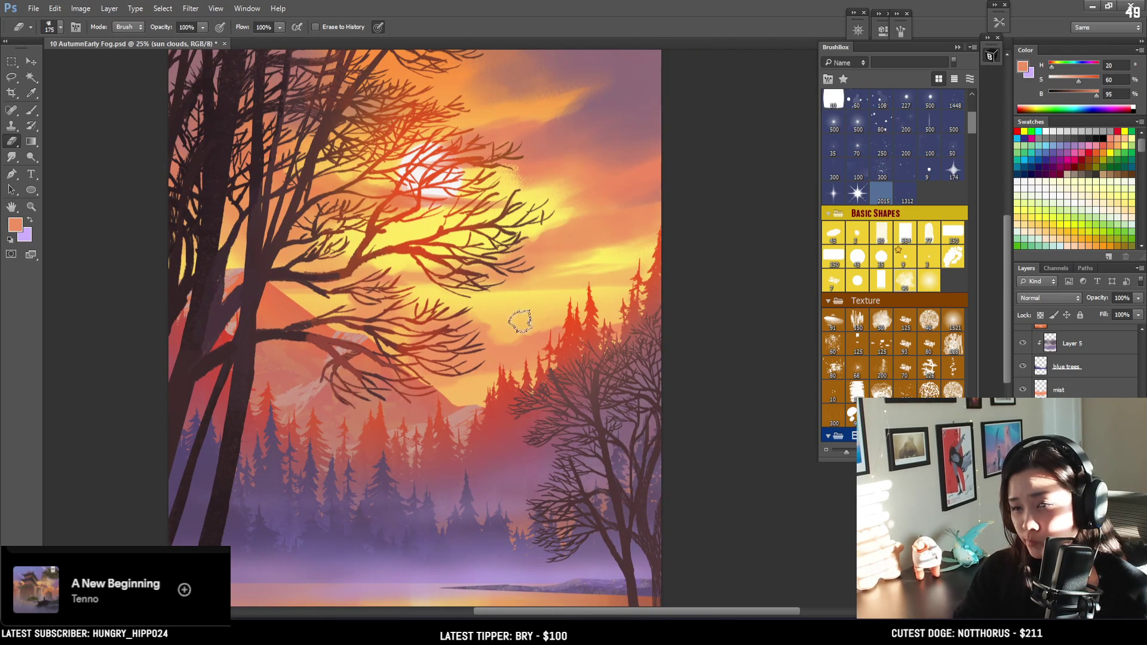
key("bracketleft")
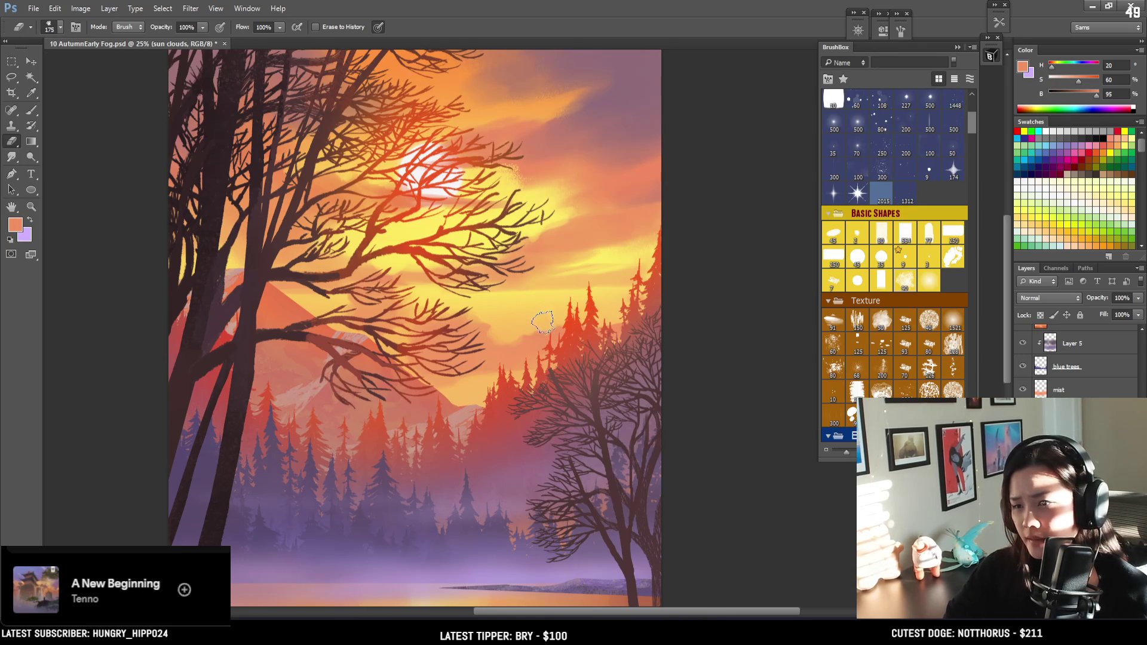
key("bracketright")
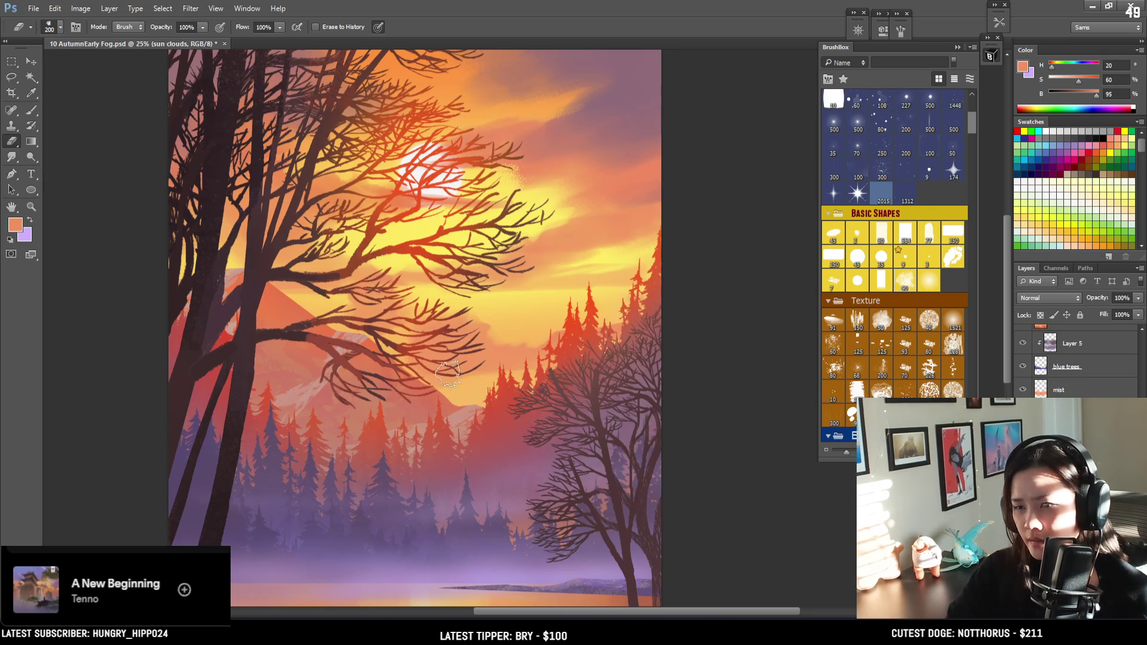
Alternate painting and erasing to soften the glow around the middle branches left of the sun
key("b")
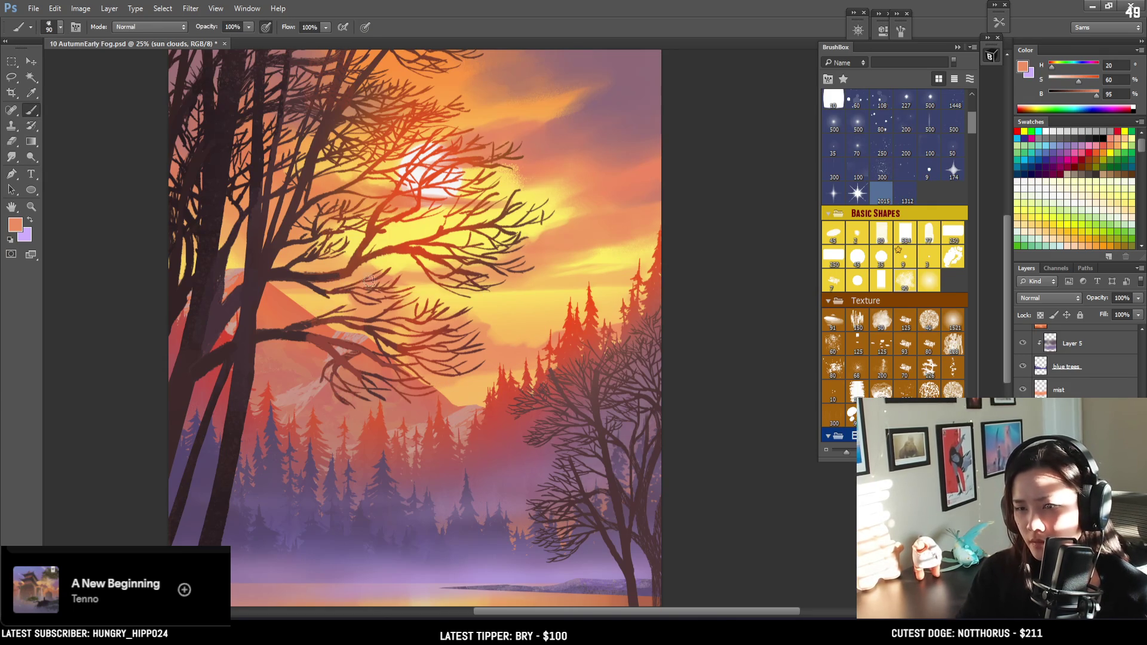
key("e")
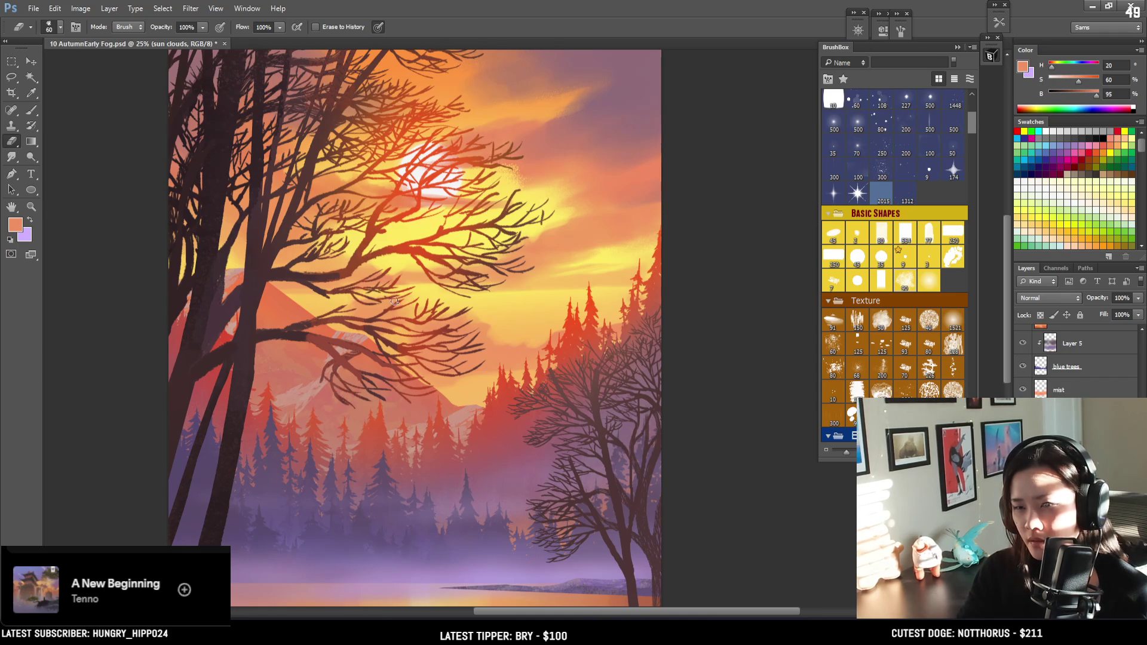
key("b")
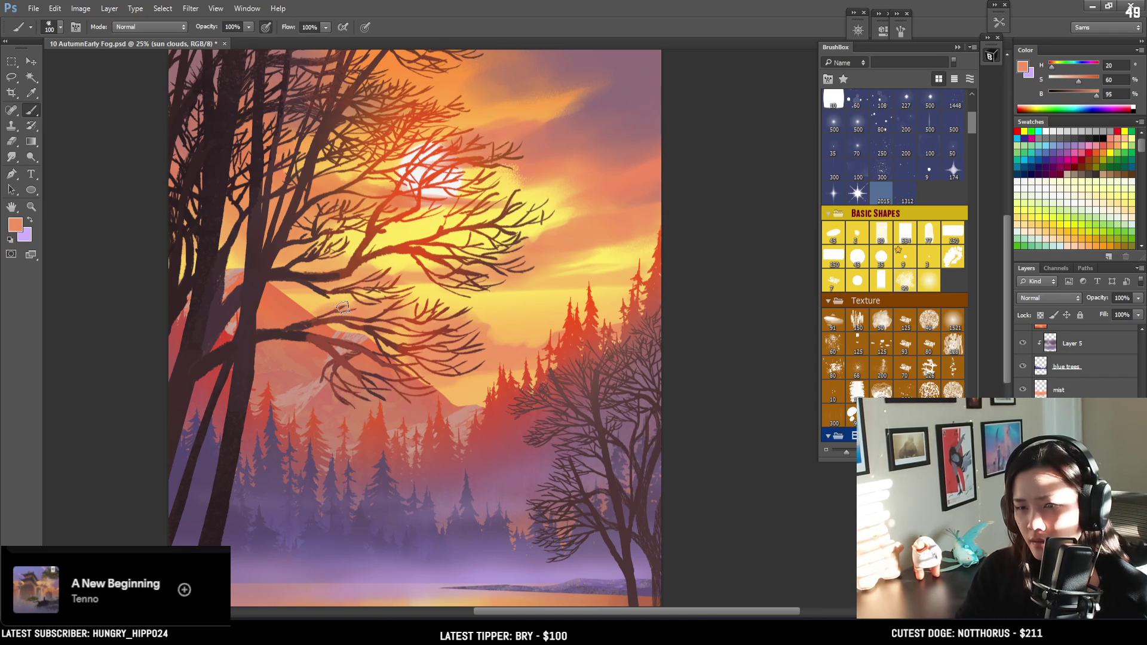
key("e")
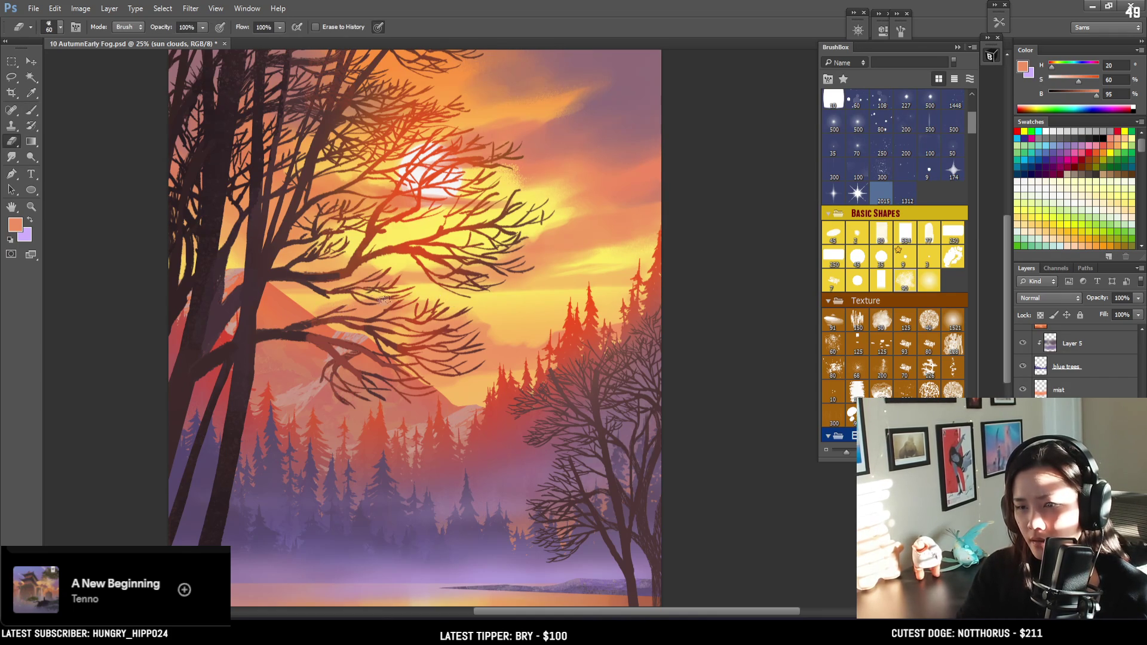
scroll(428, 300, "left", 3)
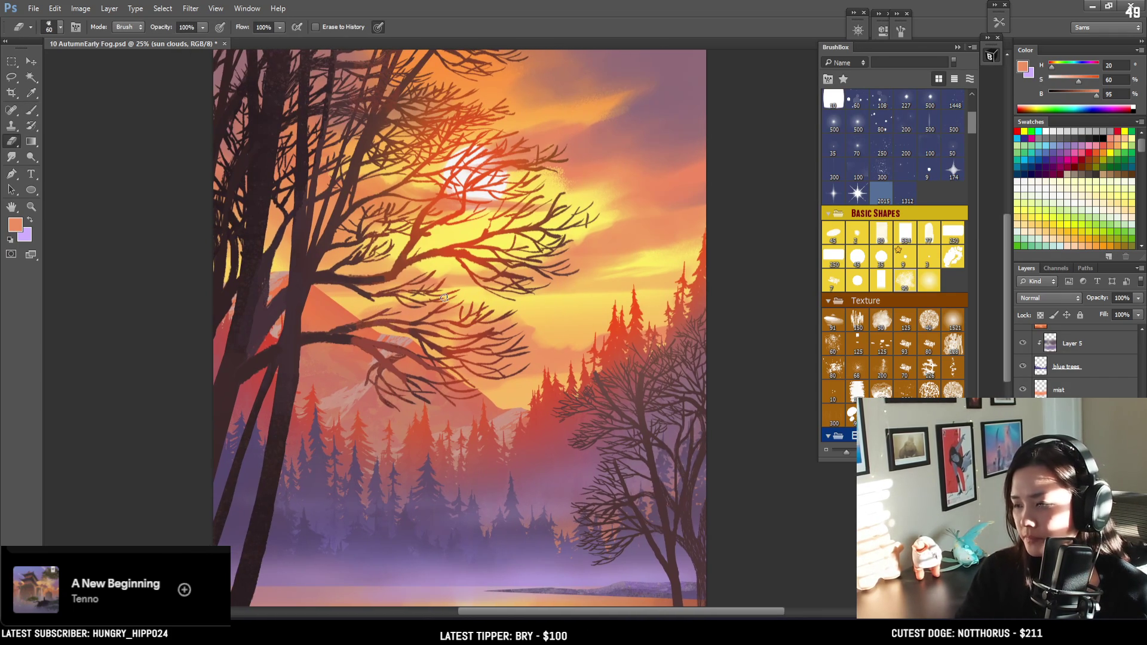